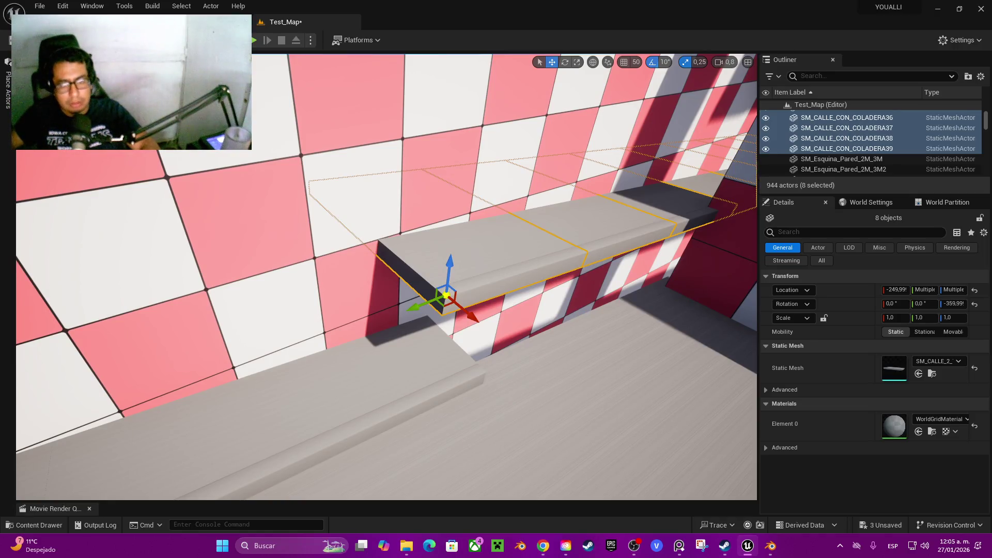
Move the eight SM_CALLE_CON_COLADERA pieces down to floor level and along X against the ledge
mouse_move(446, 292)
left_mouse_down()
mouse_move(441, 373)
mouse_move(447, 367)
left_mouse_up()
left_click_drag(402, 411, 452, 399)
scroll(452, 399, "up", 4)
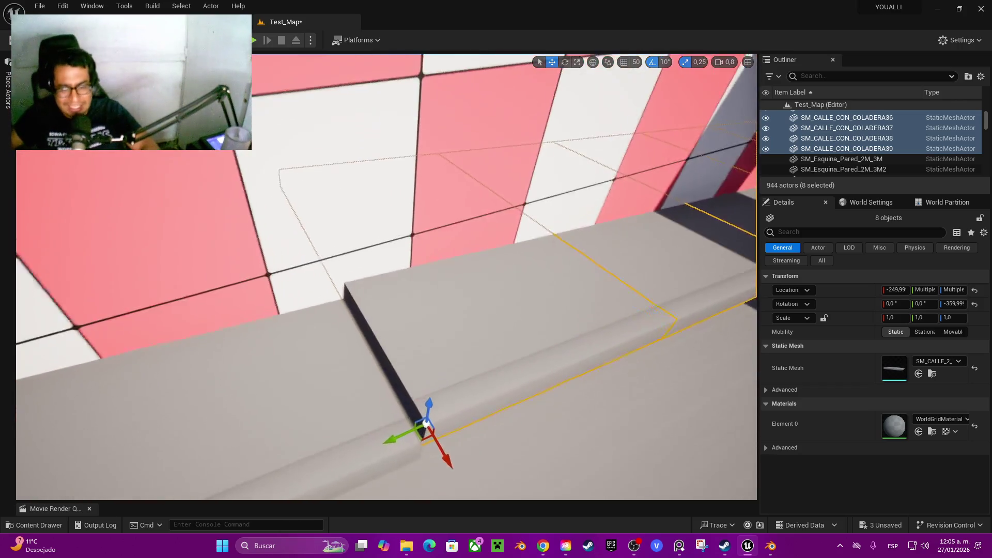
scroll(426, 421, "up", 3)
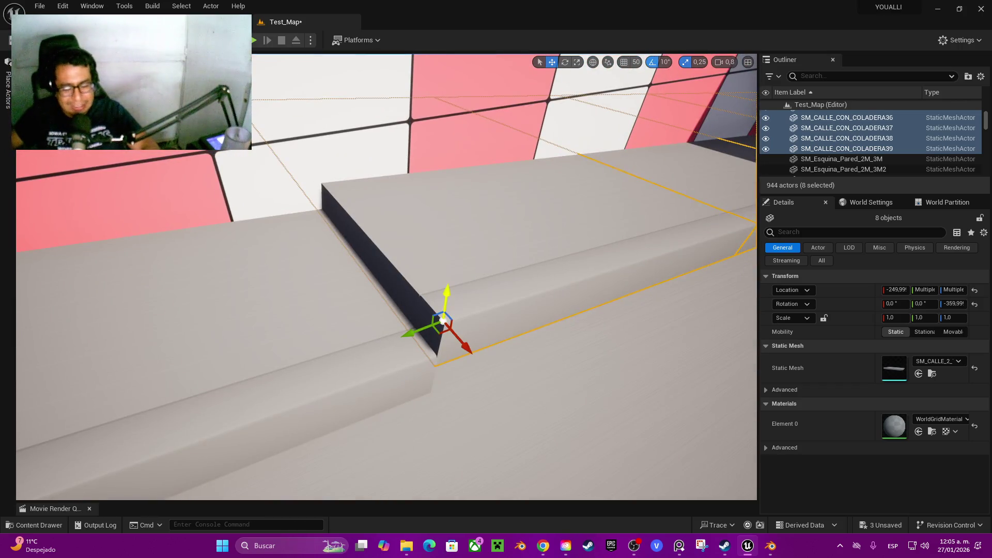
mouse_move(447, 310)
left_mouse_down()
mouse_move(454, 347)
mouse_move(455, 333)
left_mouse_up()
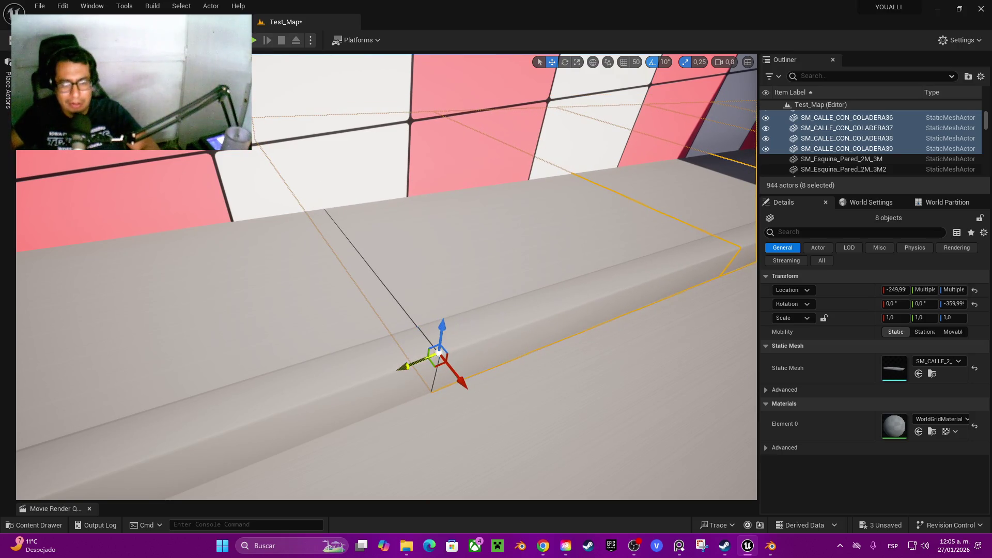
mouse_move(403, 368)
left_mouse_down()
mouse_move(310, 357)
mouse_move(294, 347)
mouse_move(321, 325)
mouse_move(289, 331)
mouse_move(331, 320)
mouse_move(315, 326)
mouse_move(305, 316)
mouse_move(315, 311)
left_mouse_up()
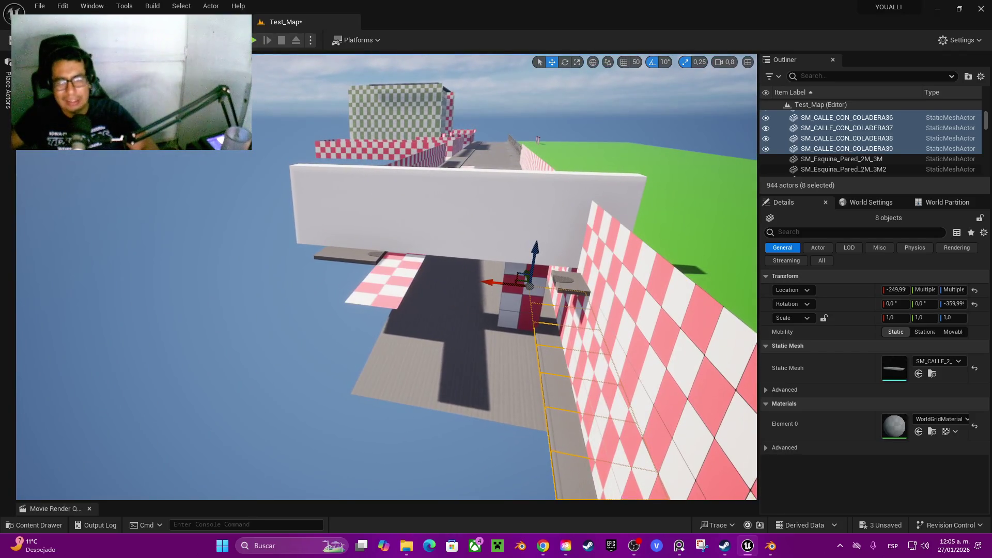
left_click_drag(488, 284, 357, 284)
Rotate the eight pieces 180° about their vertical axis, then delete them
key("e")
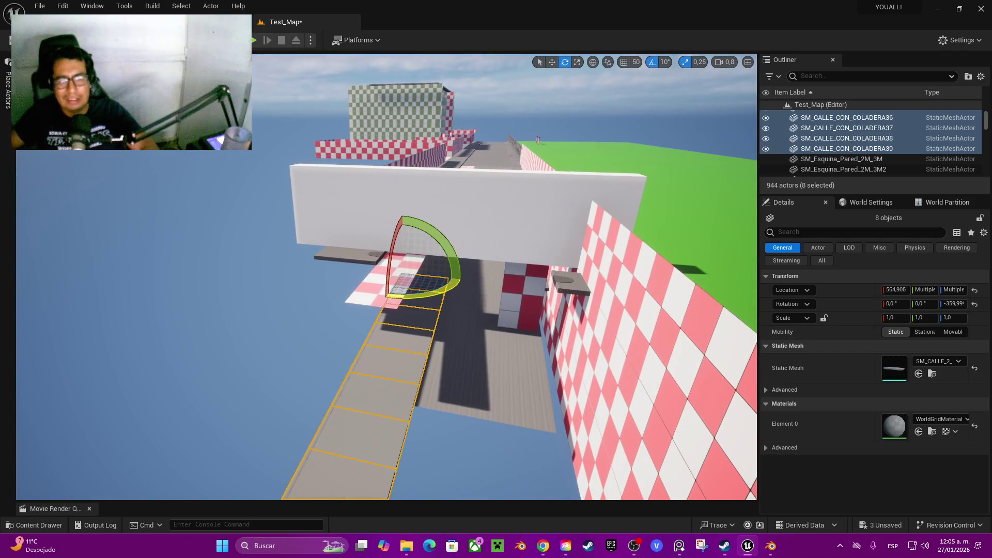
left_click_drag(434, 289, 361, 297)
mouse_move(460, 282)
left_mouse_down()
mouse_move(377, 372)
mouse_move(385, 361)
left_mouse_up()
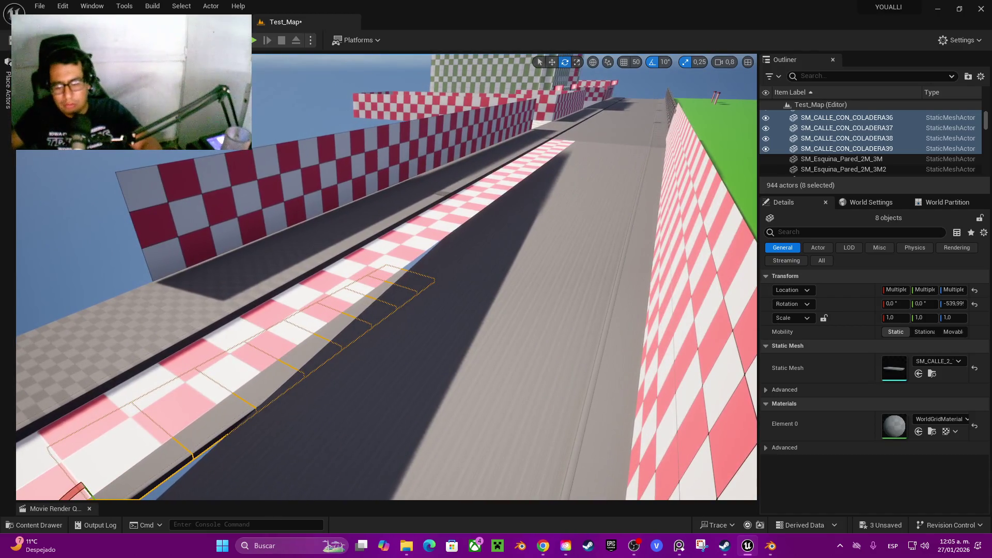
key("Delete")
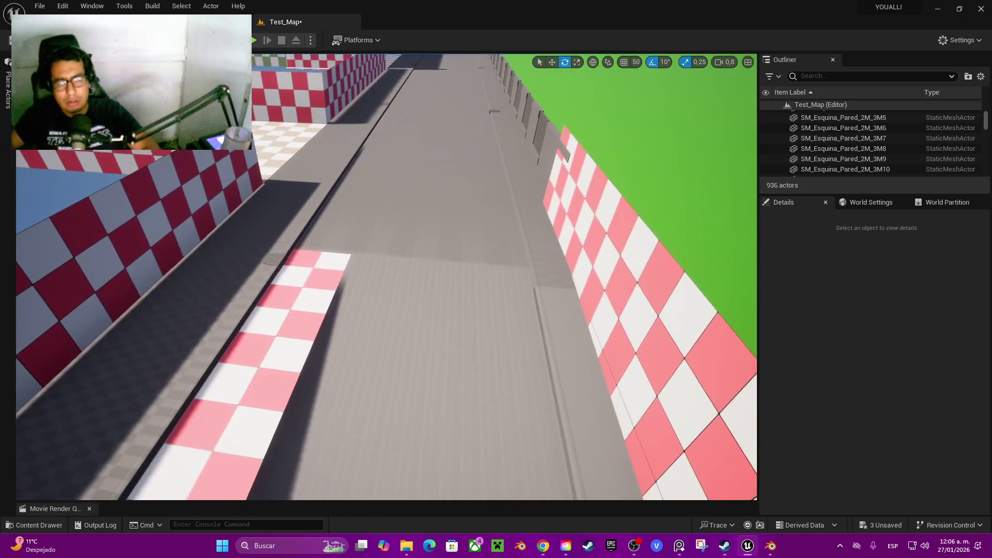
Alt-drag the two wall-side road pieces onto the track, then select SM_CALLE_CON_COLADERA32 and SM_CALLE_2_15M101
left_click(569, 289)
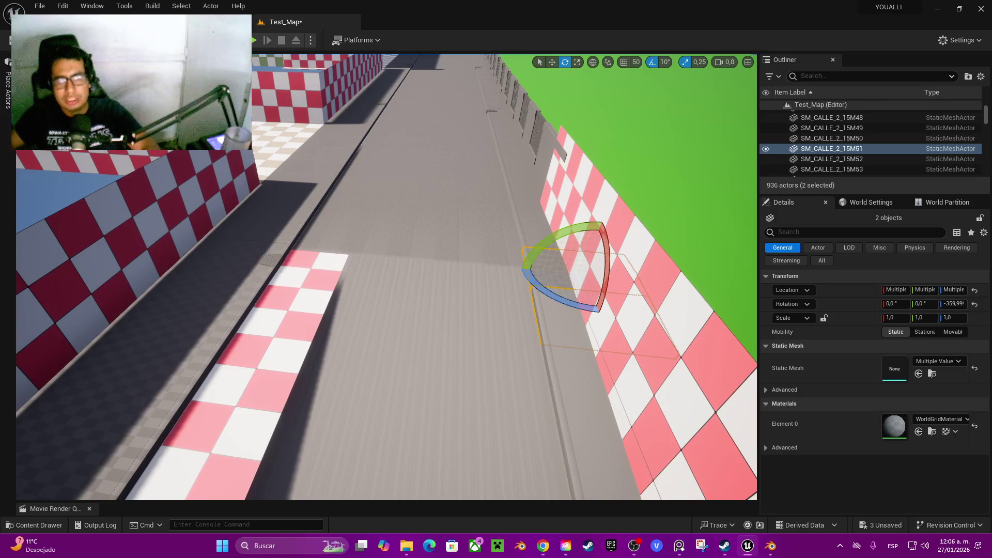
key("w")
mouse_move(542, 269)
left_mouse_down()
mouse_move(473, 263)
mouse_move(332, 278)
mouse_move(334, 293)
mouse_move(382, 286)
mouse_move(413, 264)
mouse_move(383, 228)
mouse_move(403, 269)
left_mouse_up()
key("e")
left_click(594, 351)
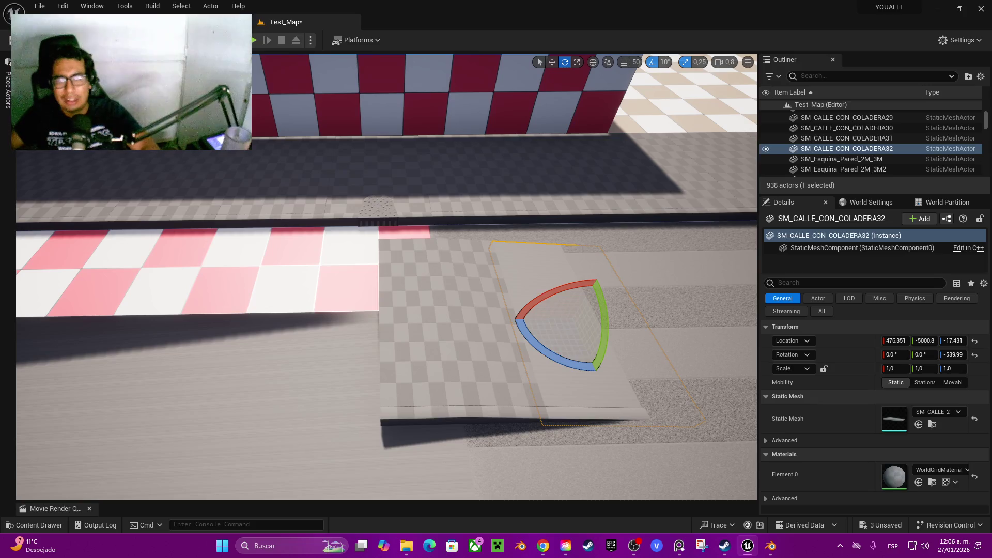
left_click(465, 336)
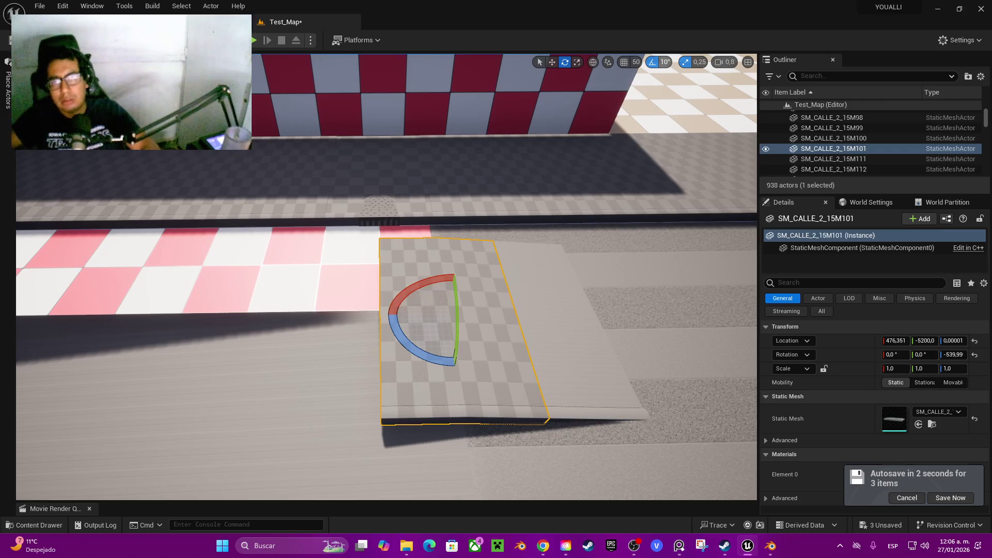
Set rotation snapping to 5°, turn the road piece -10°, and slide the drain slab along Y
left_click(665, 62)
left_click(680, 89)
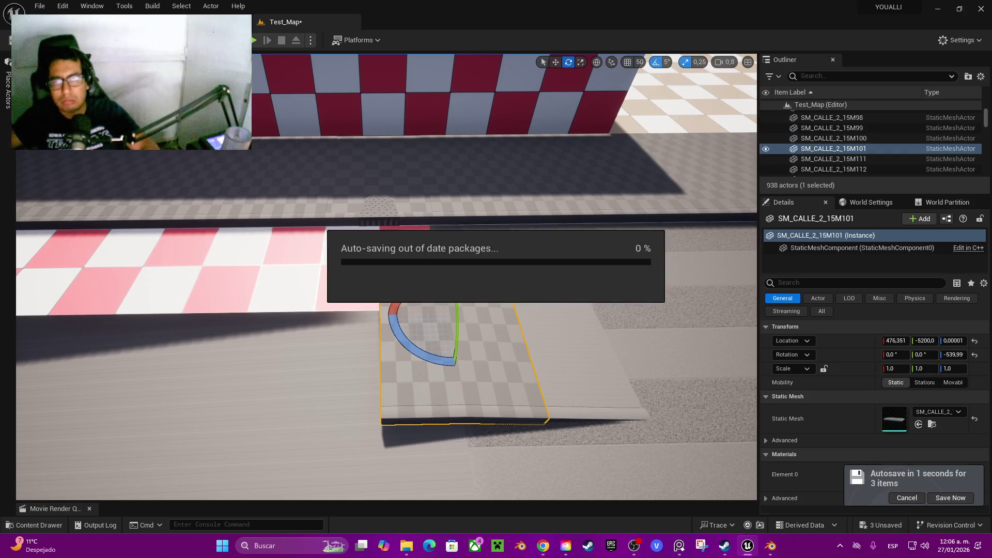
left_click_drag(454, 276, 446, 277)
left_click(556, 280)
key("w")
left_click_drag(593, 313, 299, 318)
Turn the drain slab 180° and nudge it along Y, undoing the last nudge
key("e")
mouse_move(308, 357)
left_mouse_down()
mouse_move(348, 337)
mouse_move(288, 394)
mouse_move(256, 401)
left_mouse_up()
key("w")
left_click_drag(320, 323, 358, 323)
key("f")
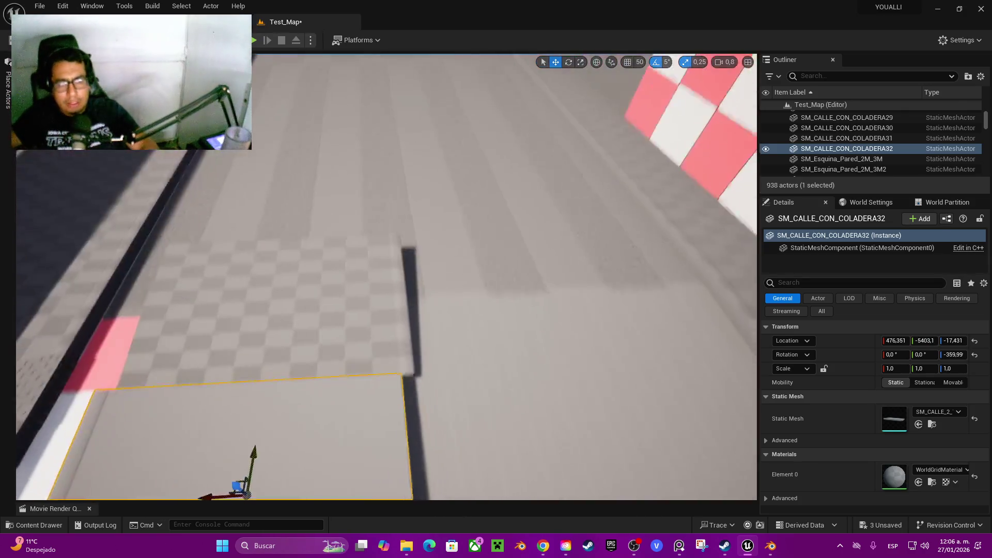
key("ctrl+z")
key("ctrl+z")
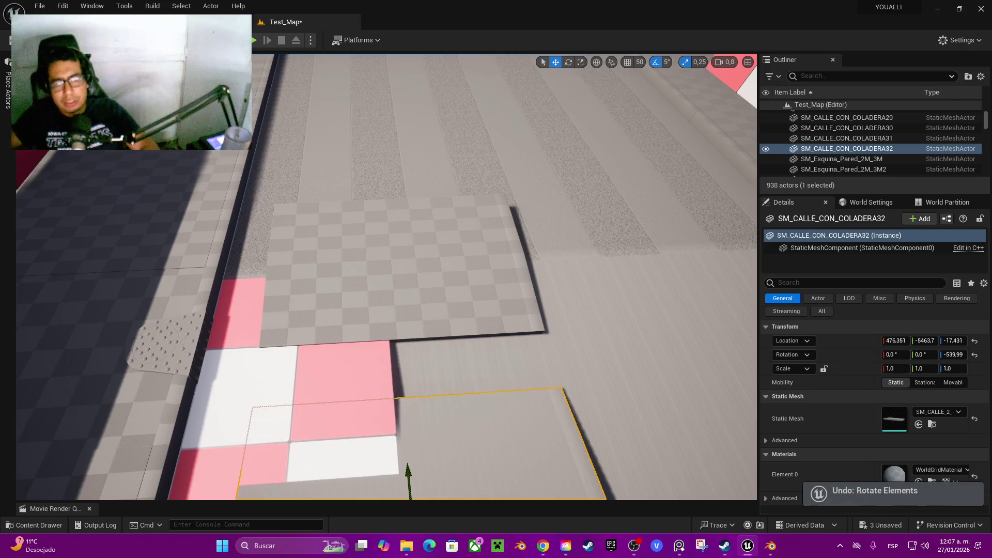
Tilt SM_CALLE_CON_COLADERA32 10° on X and slide it along Y flush with the next slab
left_click_drag(388, 310, 367, 290)
key("e")
left_click_drag(436, 186, 428, 165)
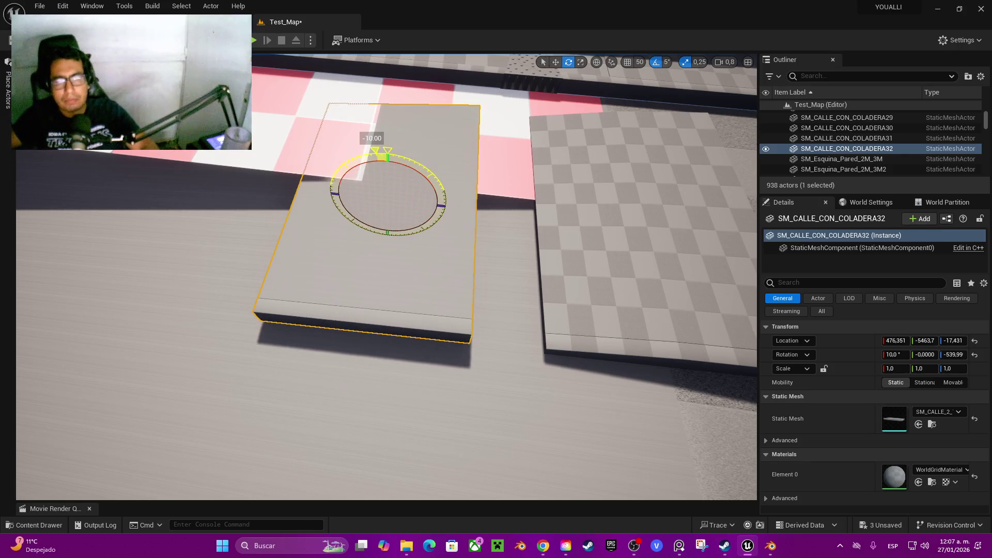
key("w")
left_click_drag(420, 203, 476, 228)
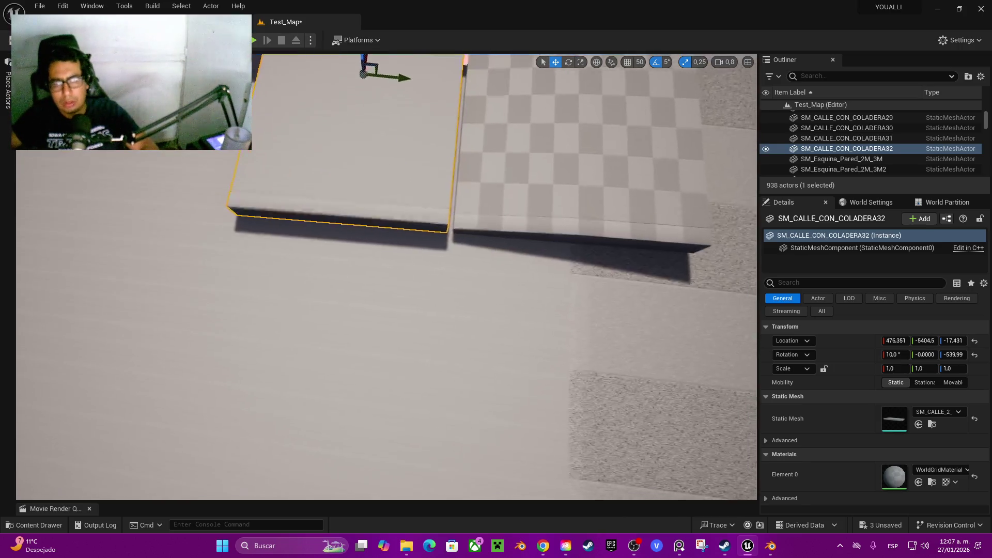
key("w")
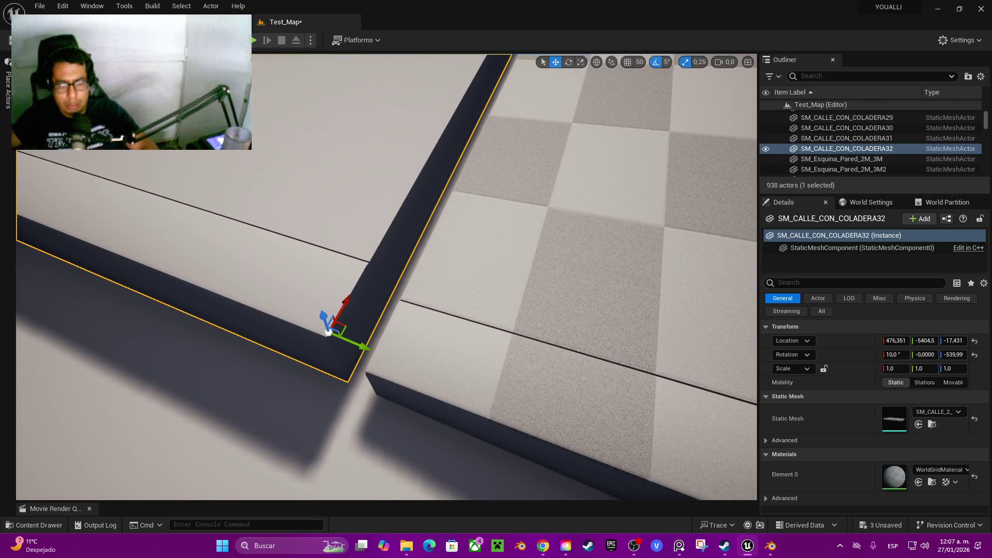
mouse_move(363, 345)
left_mouse_down()
mouse_move(391, 363)
mouse_move(354, 351)
mouse_move(361, 372)
mouse_move(393, 362)
mouse_move(383, 341)
mouse_move(372, 352)
left_mouse_up()
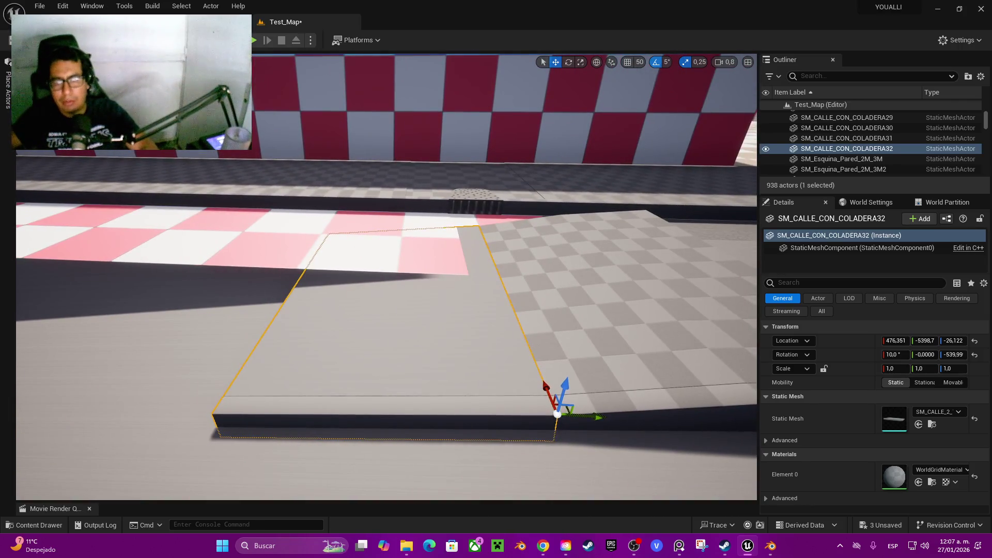
Slide both slabs along Y, then tilt the drain slab to 15° on X and lower it to about Z -36
left_click(620, 310, "ctrl")
mouse_move(657, 290)
left_mouse_down()
mouse_move(301, 308)
mouse_move(196, 274)
mouse_move(206, 326)
mouse_move(227, 356)
mouse_move(287, 217)
left_mouse_up()
left_click(310, 269)
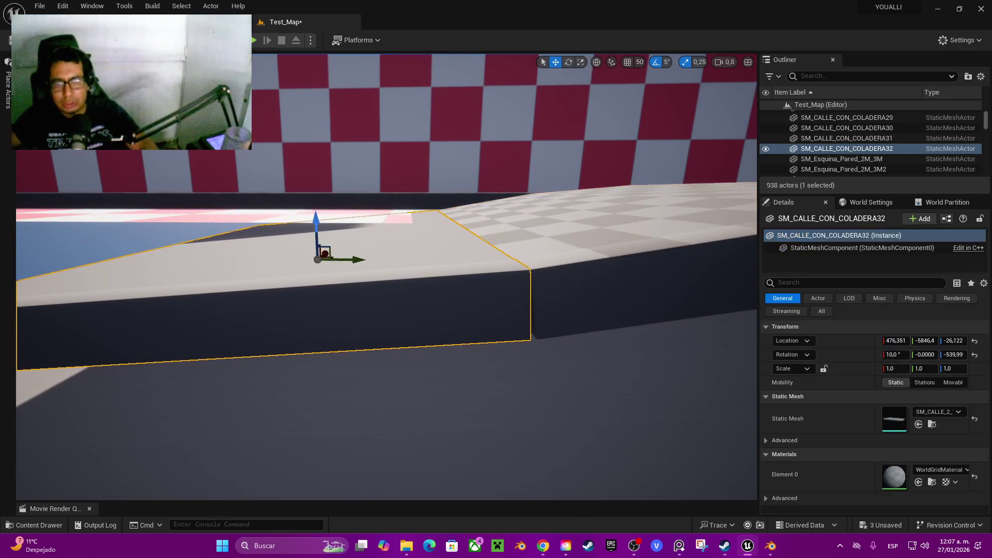
left_click_drag(368, 242, 368, 271)
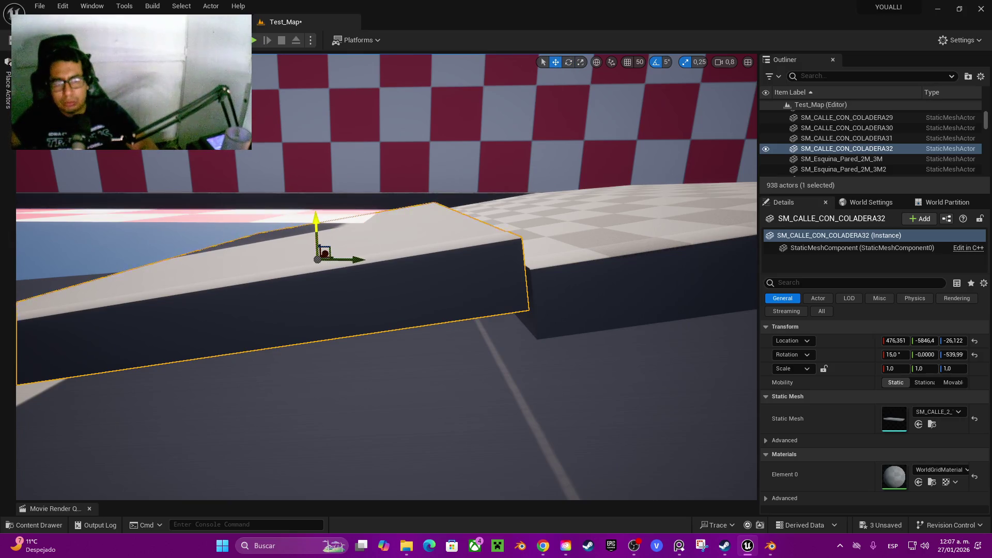
left_click_drag(315, 224, 317, 235)
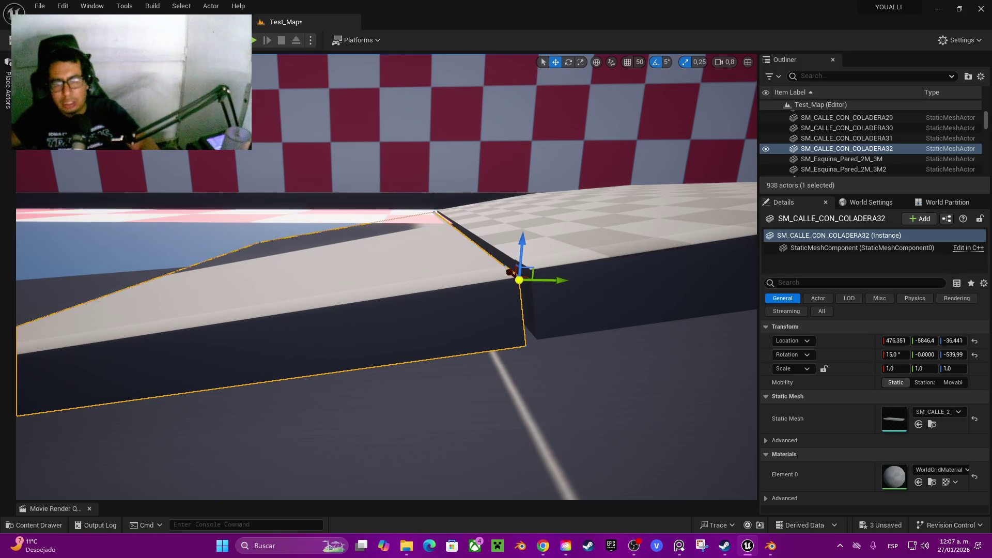
mouse_move(562, 272)
left_mouse_down()
mouse_move(525, 242)
mouse_move(517, 253)
mouse_move(514, 227)
mouse_move(511, 253)
mouse_move(439, 266)
mouse_move(403, 259)
mouse_move(728, 284)
mouse_move(594, 269)
mouse_move(588, 225)
left_mouse_up()
left_click(388, 277, "ctrl")
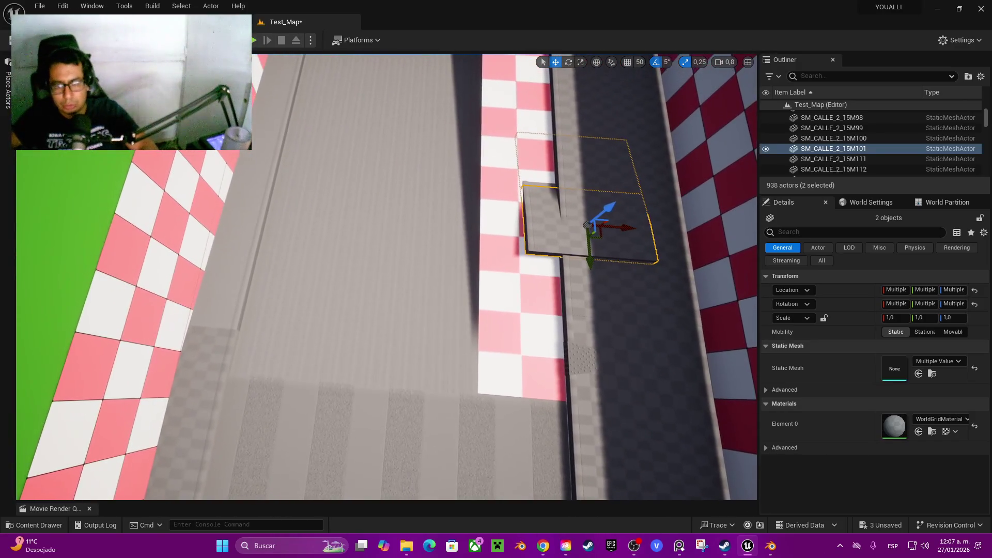
Delete road slabs SM_CALLE_2_15M51 and SM_CALLE_CON_COLADERA5 from the dark lane
left_click(158, 371)
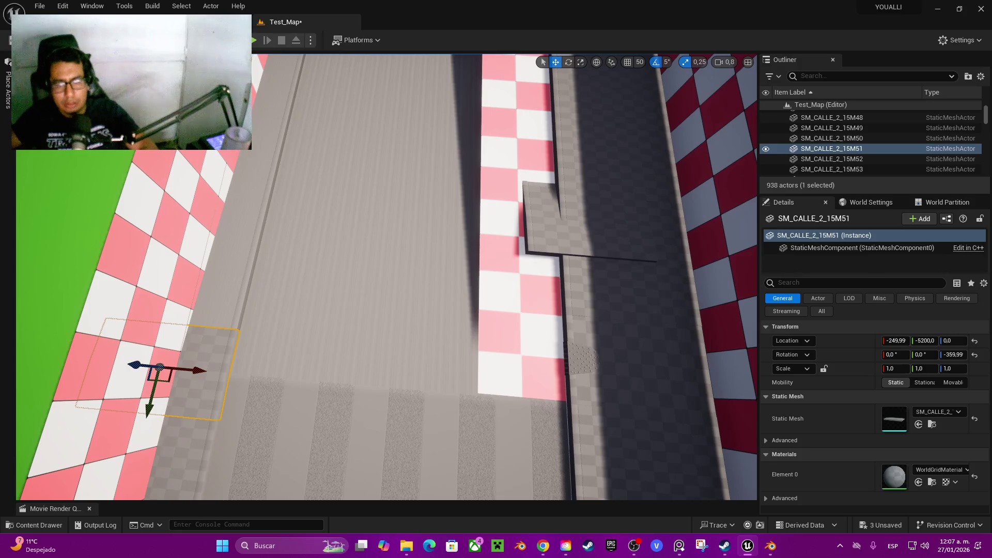
left_click(636, 365)
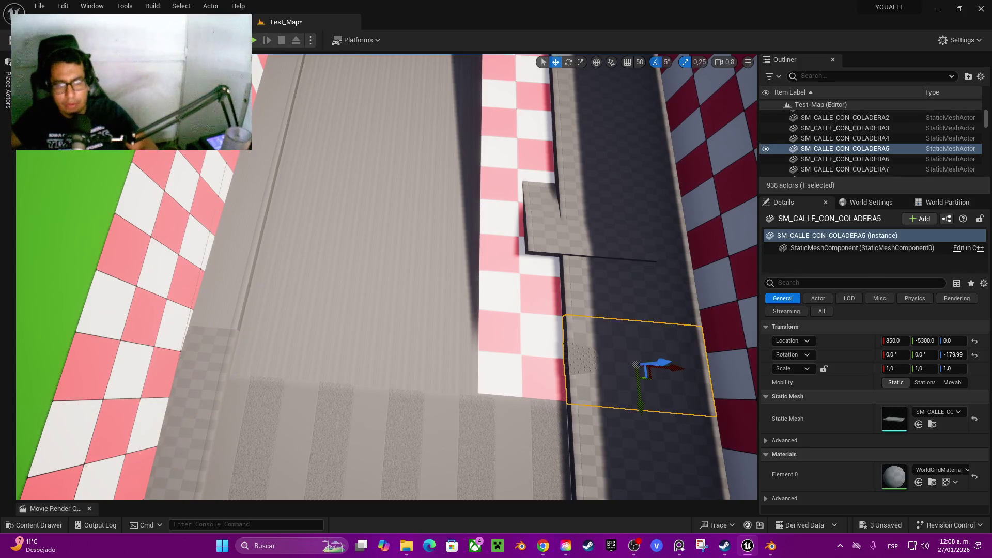
scroll(635, 364, "down", 3)
left_click(635, 365, "ctrl")
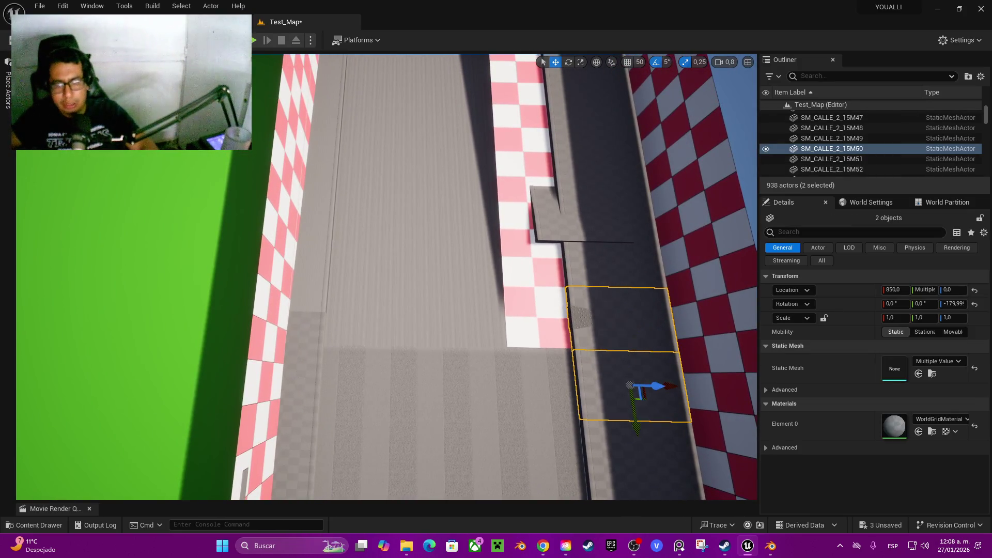
key("Delete")
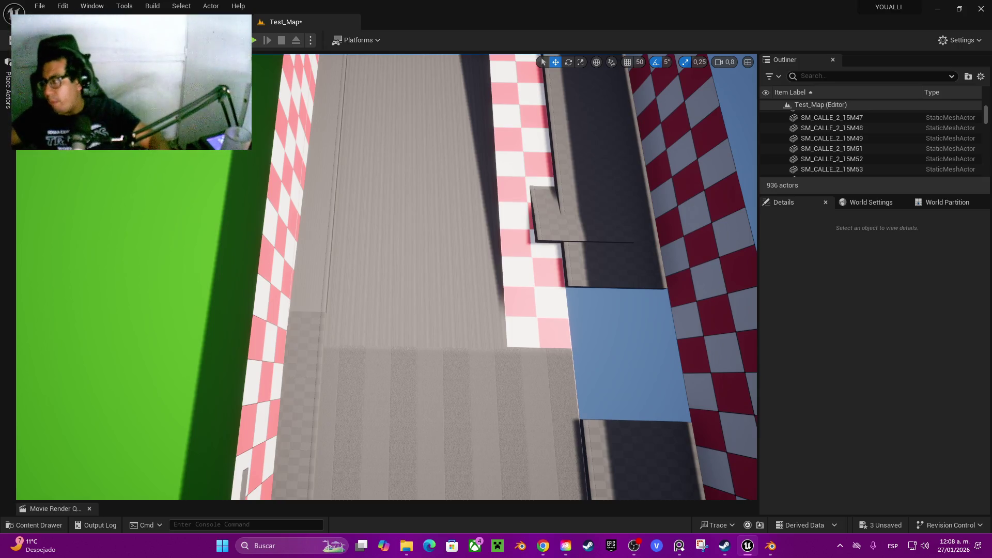
Select SM_CALLE_2_15M101 together with SM_CALLE_CON_COLADERA32
left_click(581, 218)
left_click_drag(581, 217, 581, 218)
left_click(517, 207, "ctrl")
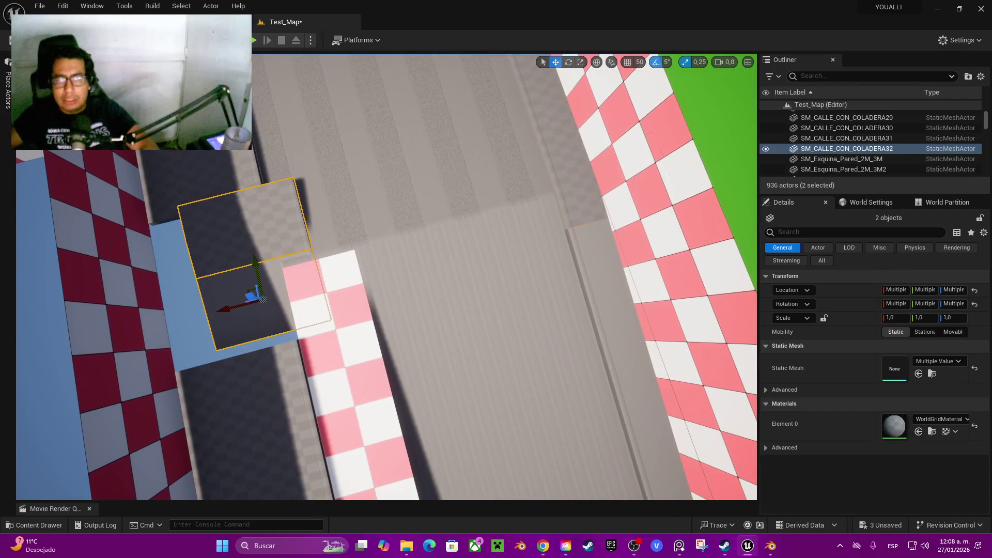
Select the two drain road pieces and move them up and to the right
left_click(580, 218, "ctrl")
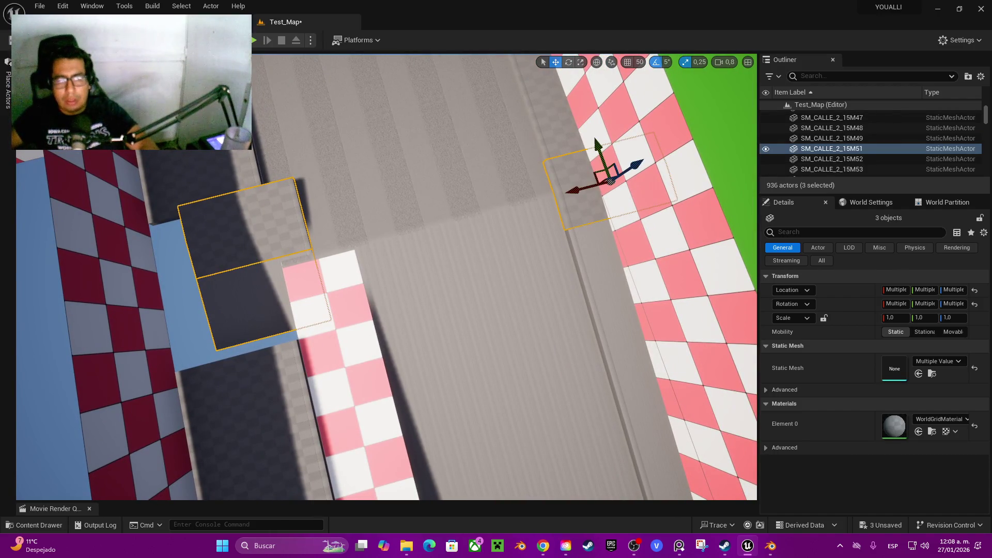
left_click(238, 227)
left_click(242, 310, "ctrl")
left_click_drag(229, 326, 556, 252)
mouse_move(573, 217)
left_mouse_down()
mouse_move(571, 250)
mouse_move(589, 288)
left_mouse_up()
key("w")
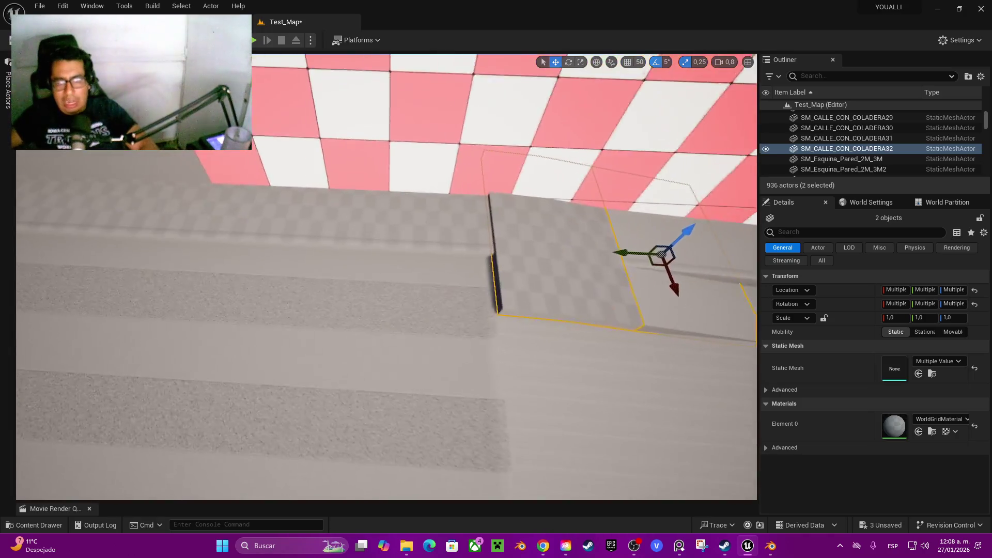
Slide SM_CALLE_2_15M101 and SM_CALLE_CON_COLADERA32 along Y and snap them down with End
left_click(465, 186)
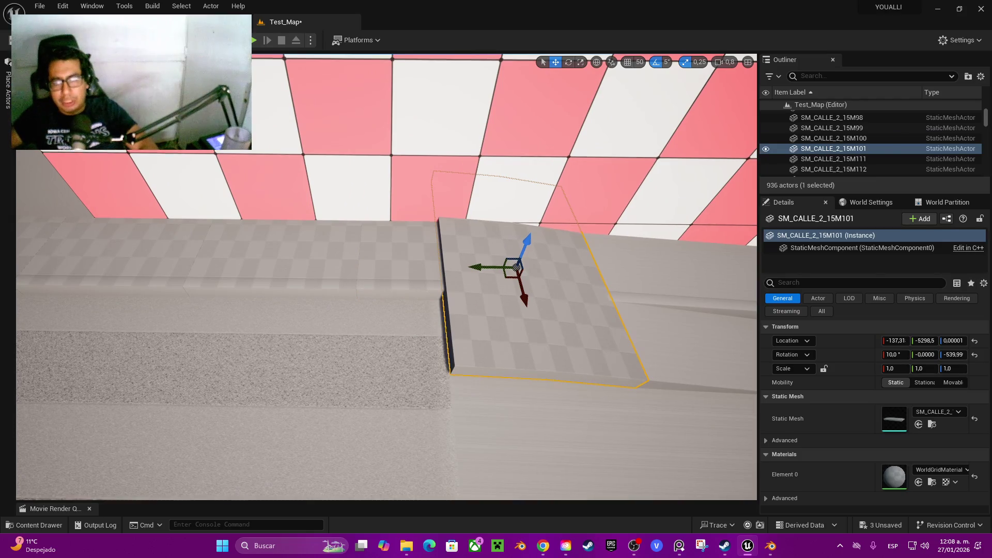
left_click(697, 310, "ctrl")
left_click_drag(612, 286, 541, 277)
key("s")
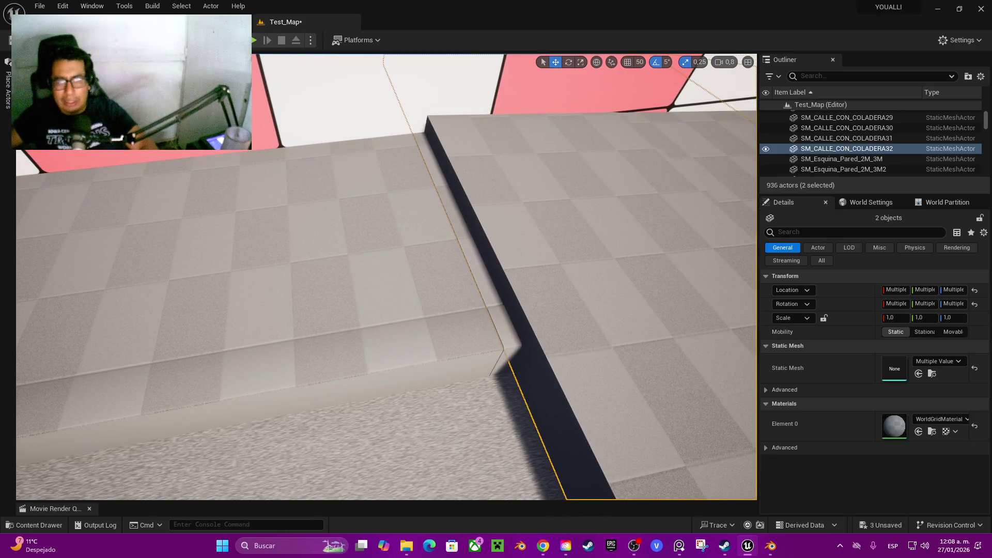
key("End")
key("ctrl+z")
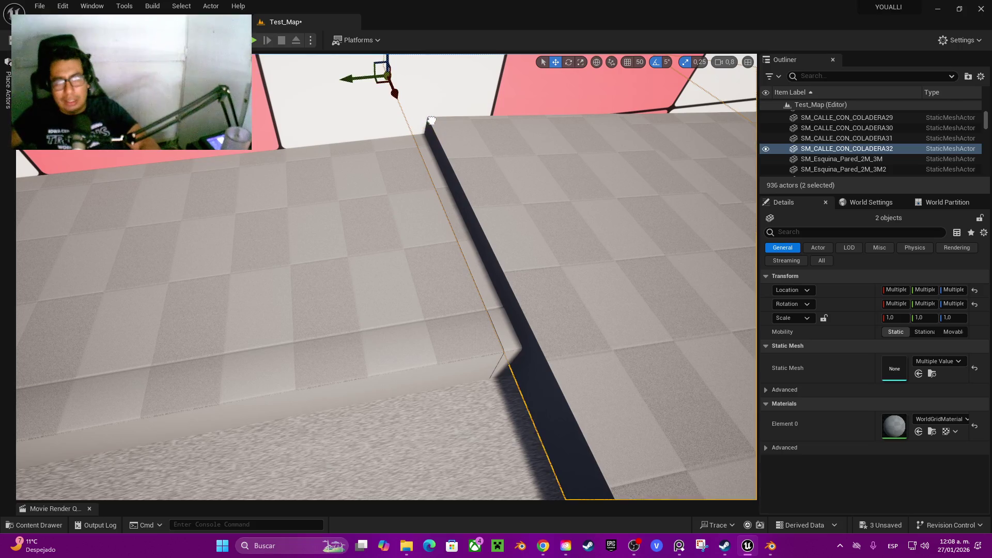
key("ctrl+y")
Move the curb block slightly down-left so its corner meets the adjacent block
left_click_drag(387, 277, 287, 287)
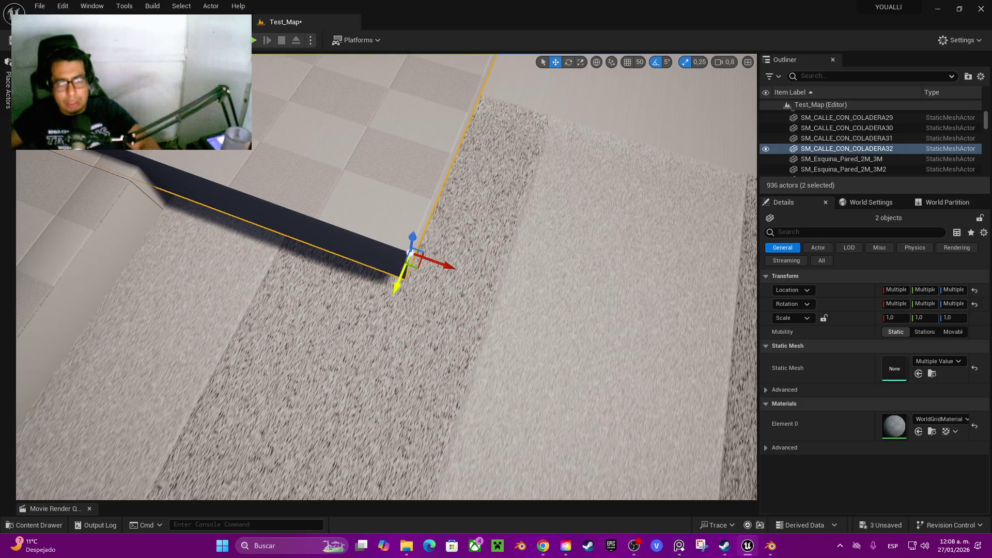
mouse_move(394, 288)
left_mouse_down()
mouse_move(399, 354)
mouse_move(687, 344)
mouse_move(605, 348)
mouse_move(605, 334)
mouse_move(718, 315)
left_mouse_up()
mouse_move(344, 331)
left_mouse_down()
mouse_move(434, 243)
mouse_move(535, 199)
mouse_move(540, 155)
mouse_move(480, 212)
mouse_move(579, 197)
mouse_move(506, 224)
left_mouse_up()
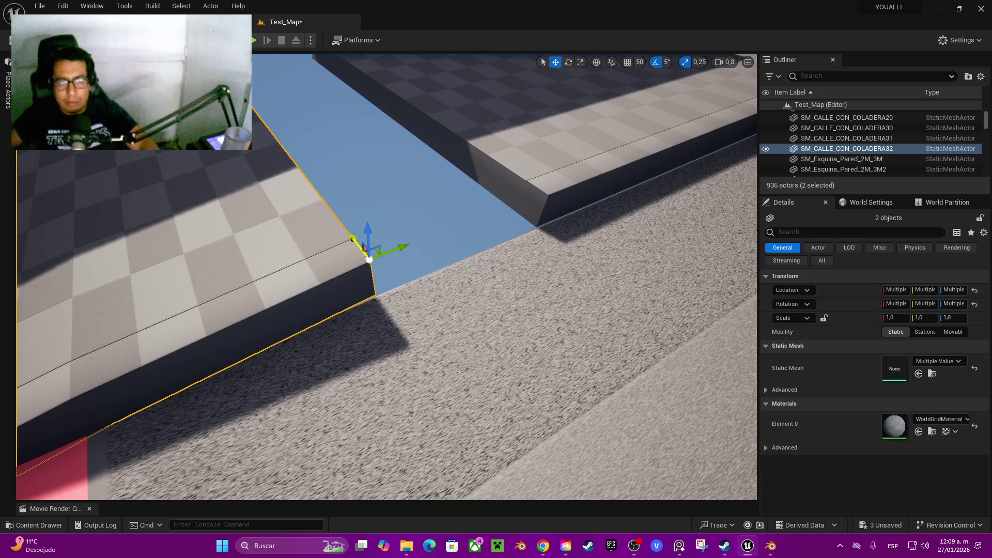
Slide the curb block against its neighbour, then inspect the ramp blocks and road by the field
left_click_drag(353, 245, 351, 244)
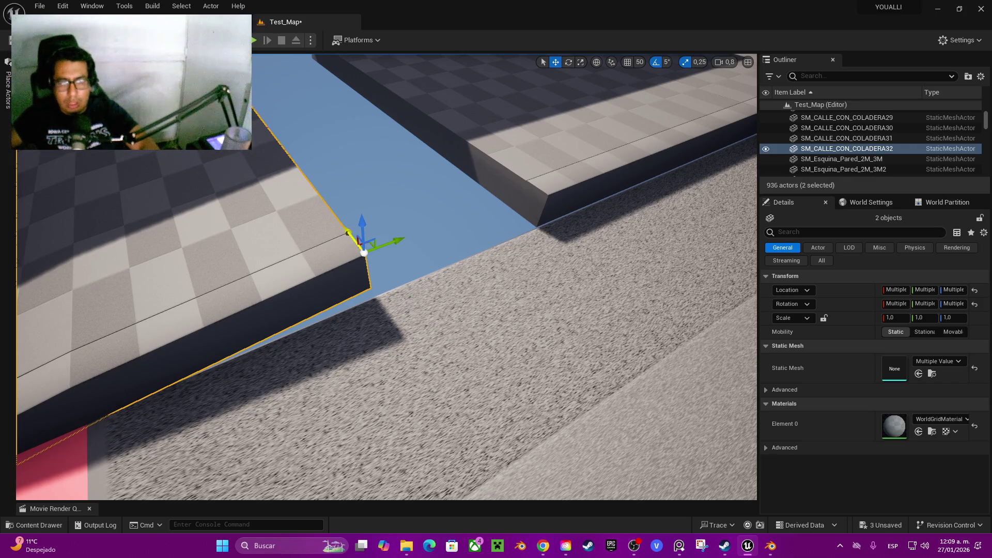
left_click_drag(466, 328, 439, 341)
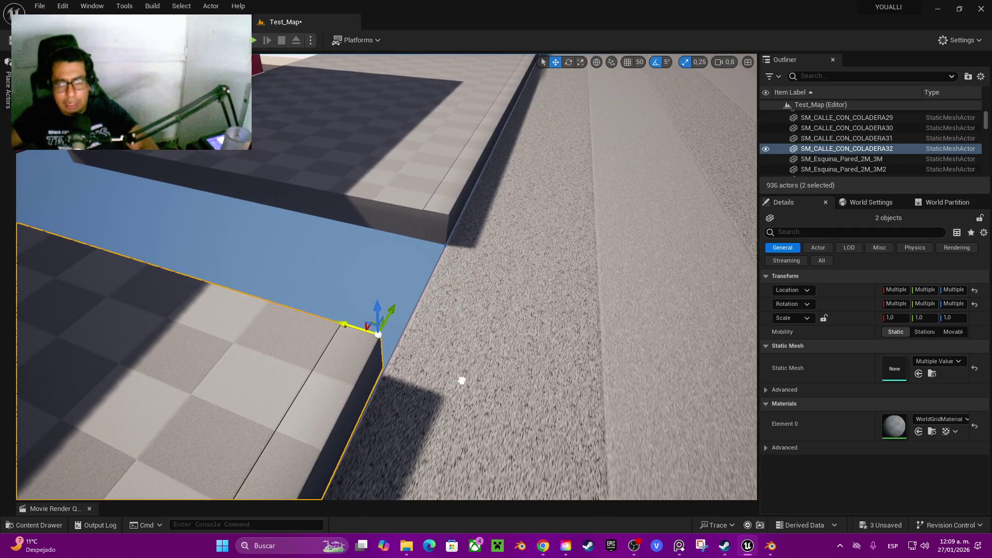
mouse_move(539, 395)
left_mouse_down()
mouse_move(535, 413)
mouse_move(531, 406)
left_mouse_up()
mouse_move(386, 310)
left_mouse_down()
mouse_move(444, 310)
mouse_move(445, 289)
mouse_move(447, 333)
mouse_move(458, 332)
mouse_move(441, 310)
mouse_move(491, 319)
mouse_move(444, 326)
mouse_move(475, 319)
mouse_move(459, 323)
left_mouse_up()
scroll(439, 309, "up", 2)
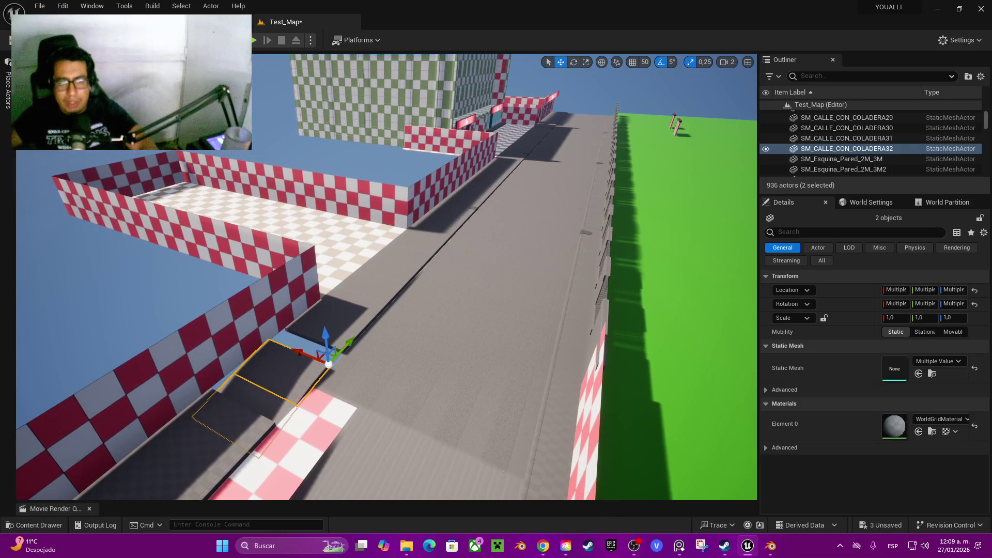
Select road tiles from SM_CALLE_2_15M49 through SM_CALLE_2_15M23 and the next four along the shops
left_click(336, 320)
left_click(356, 310, "ctrl")
left_click(371, 287, "ctrl")
left_click(389, 273, "ctrl")
left_click(406, 259, "ctrl")
left_click(421, 249, "ctrl")
mouse_move(421, 249)
left_mouse_down()
mouse_move(394, 231)
mouse_move(393, 242)
left_mouse_up()
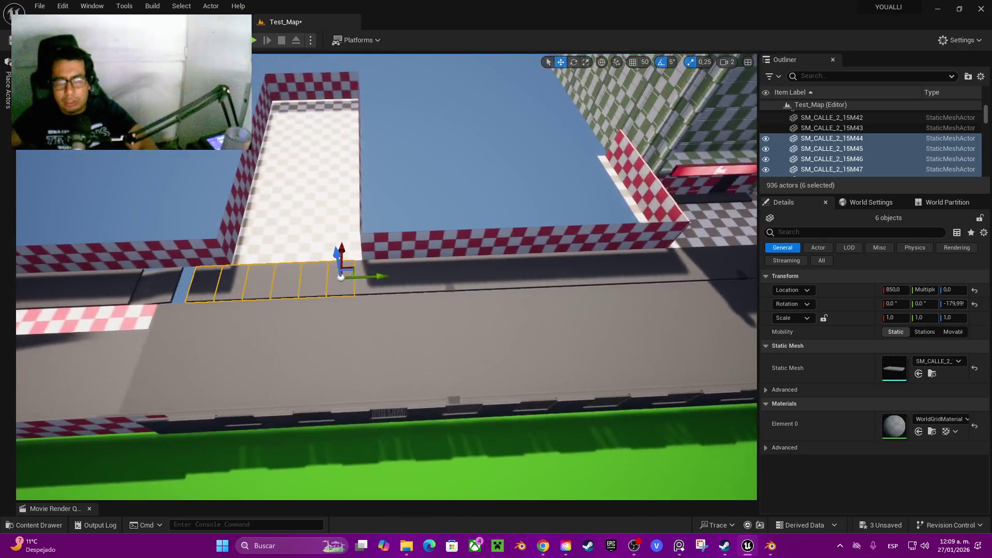
left_click(231, 284, "ctrl")
left_click(203, 284, "ctrl")
left_click(424, 282, "ctrl")
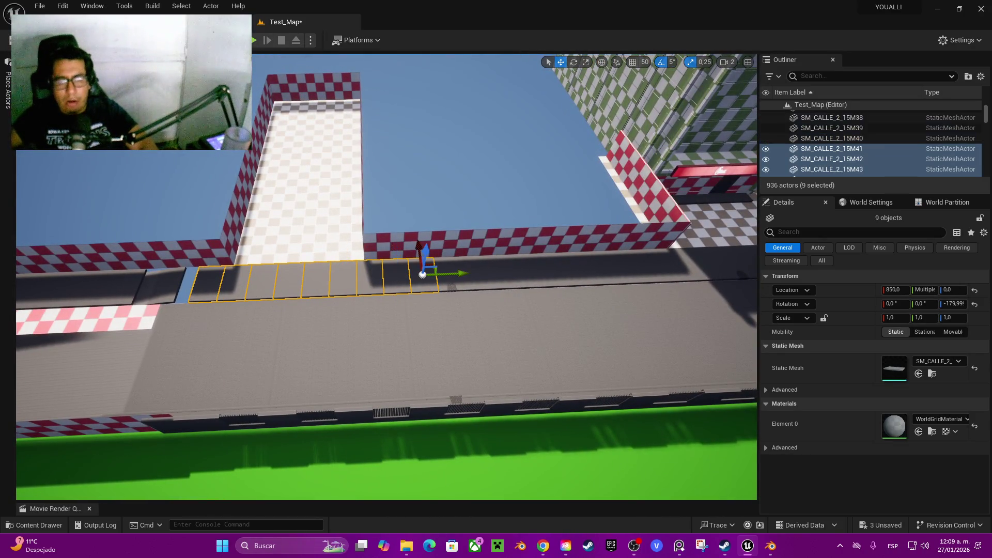
left_click(452, 281, "ctrl")
left_click(505, 274, "ctrl")
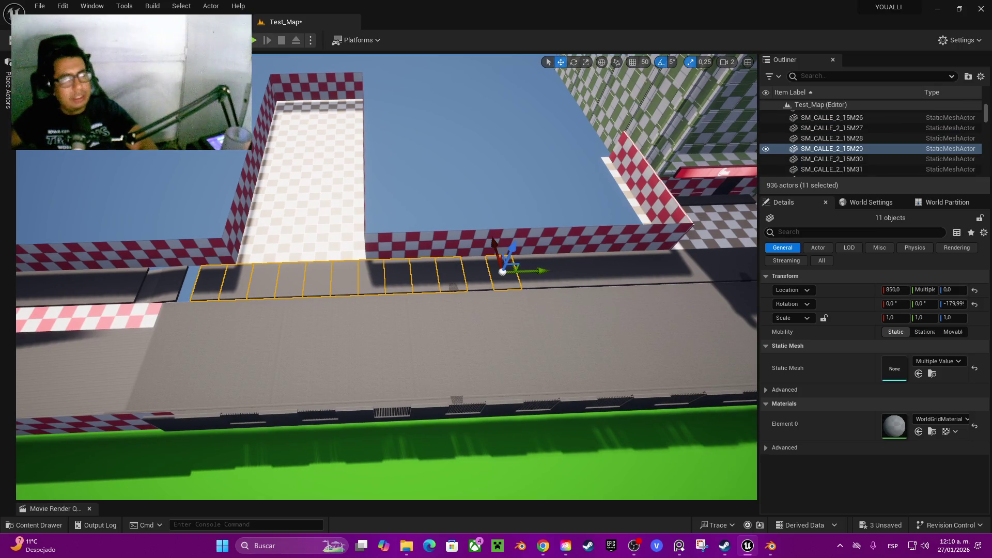
left_click(478, 276, "ctrl")
left_click(534, 275, "ctrl")
left_click(559, 274, "ctrl")
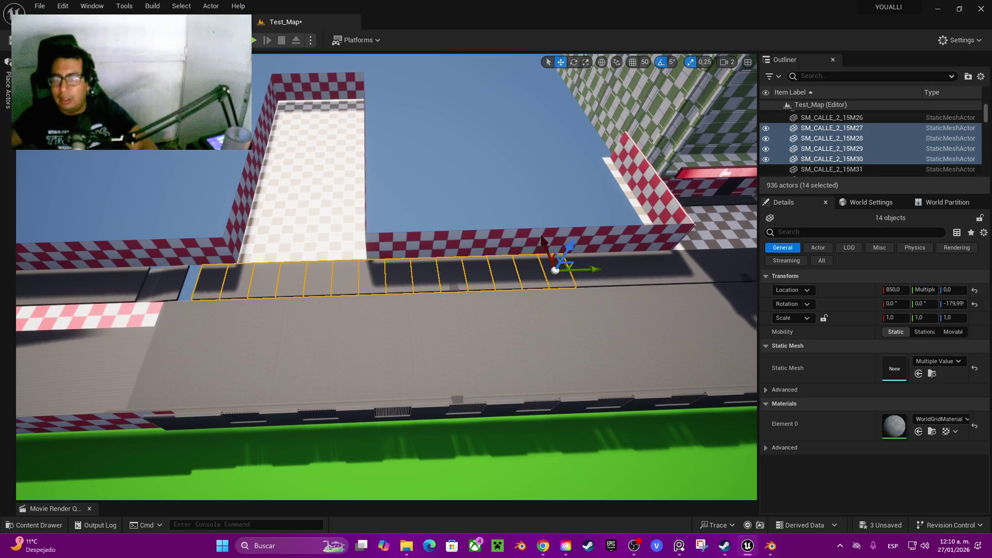
left_click(587, 274, "ctrl")
left_click(170, 282, "ctrl")
left_click(147, 283, "ctrl")
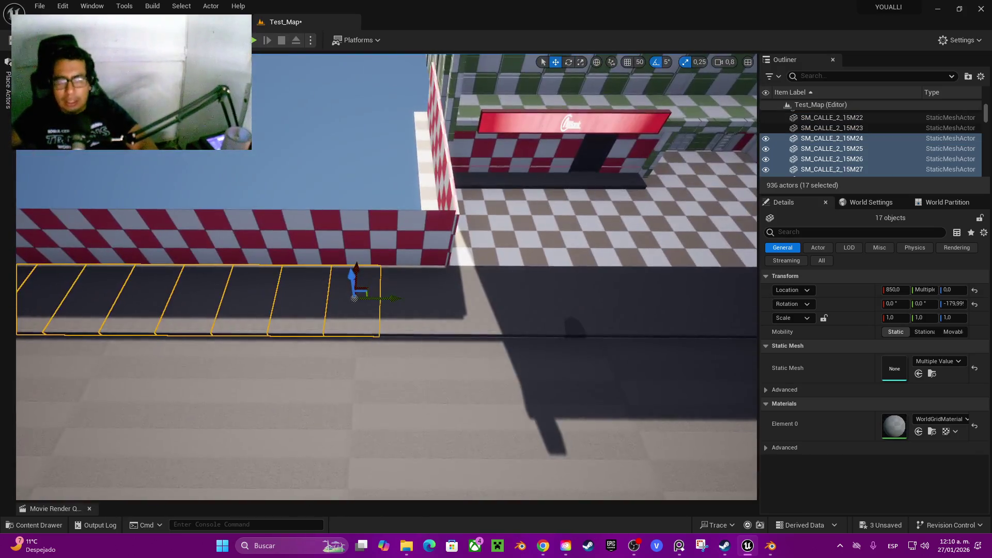
left_click(413, 316, "ctrl")
left_click(460, 300, "ctrl")
left_click(517, 300, "ctrl")
left_click(573, 300, "ctrl")
left_click(620, 299, "ctrl")
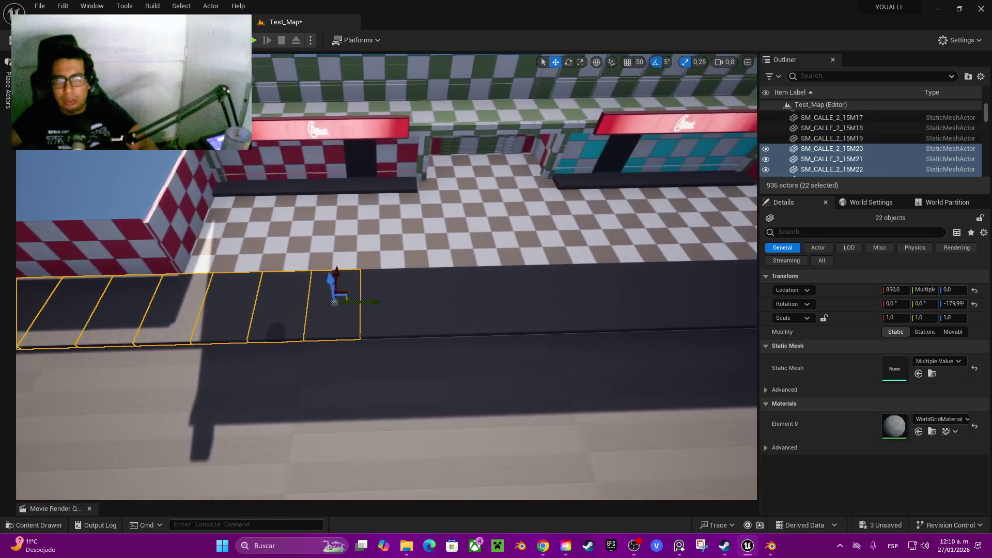
Add tiles SM_CALLE_2_15M19 through SM_CALLE_2_15M8 and those by the building, then slide the row sideways
left_click(383, 305, "ctrl")
left_click(437, 310, "ctrl")
left_click(493, 302, "ctrl")
left_click(548, 302, "ctrl")
left_click(602, 302, "ctrl")
left_click(656, 302, "ctrl")
left_click(707, 298, "ctrl")
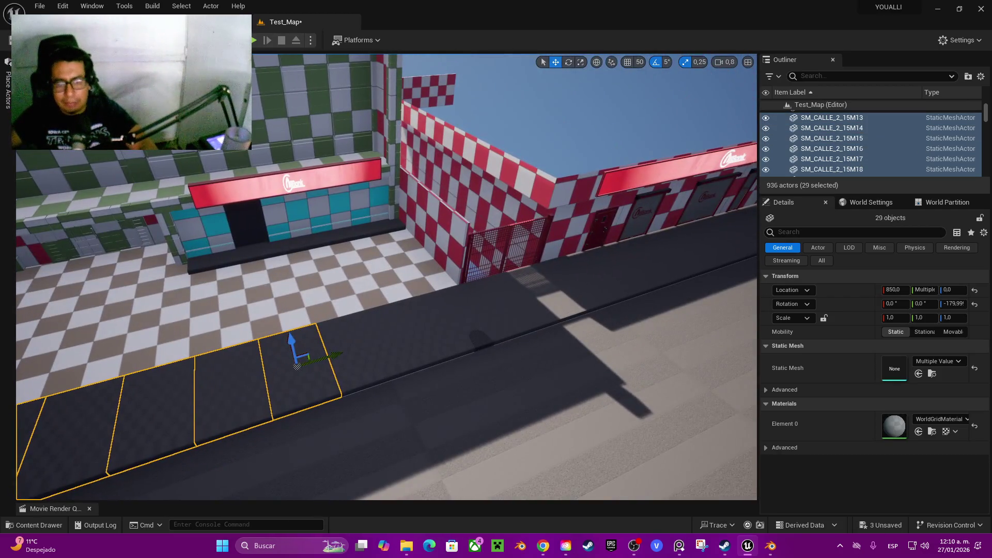
left_click(356, 344, "ctrl")
left_click(410, 325, "ctrl")
left_click(465, 310, "ctrl")
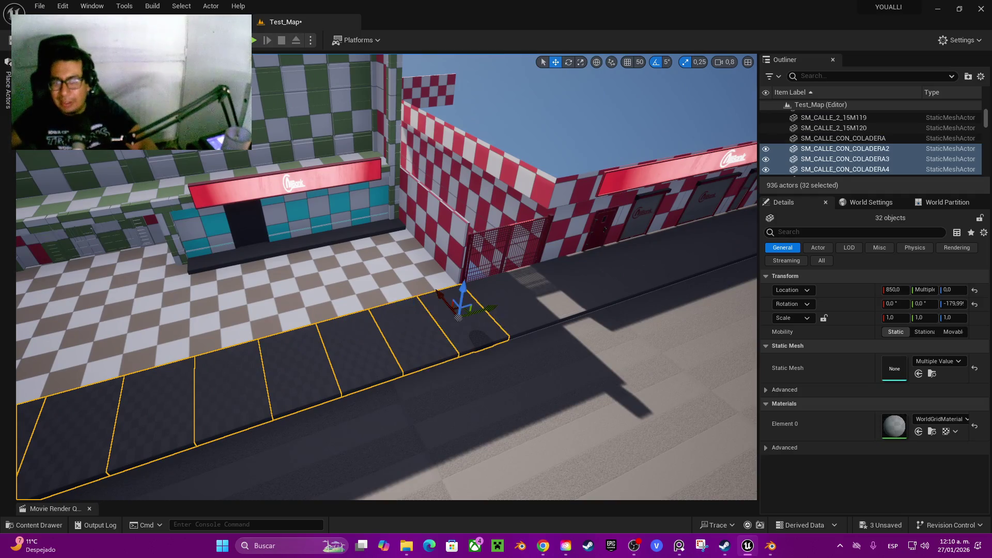
left_click(509, 297, "ctrl")
left_click(550, 287, "ctrl")
left_click(602, 273, "ctrl")
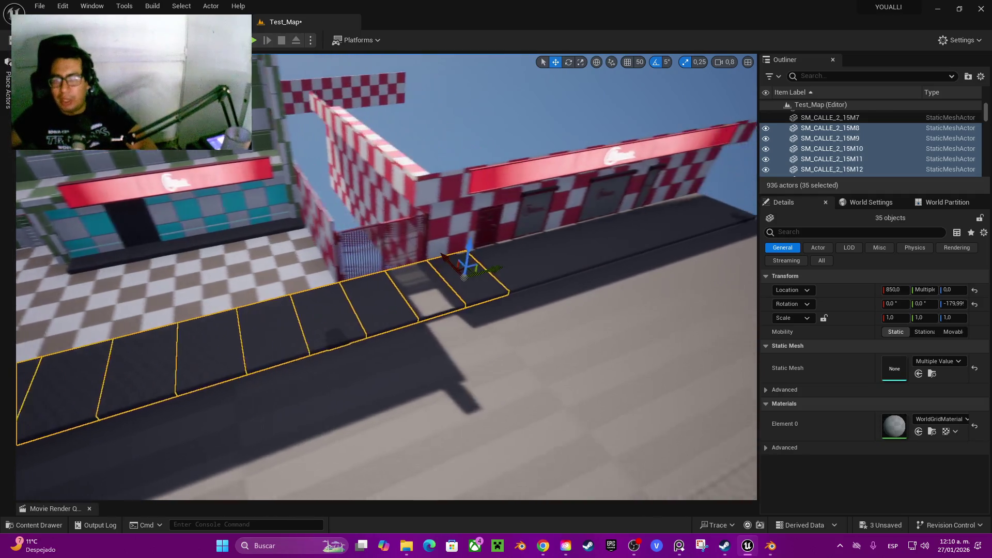
right_click(611, 212)
left_click(445, 266, "ctrl")
left_click(483, 255, "ctrl")
left_click(519, 246, "ctrl")
left_click(556, 238, "ctrl")
left_click(595, 235, "ctrl")
left_click(618, 227, "ctrl")
left_click(639, 220, "ctrl")
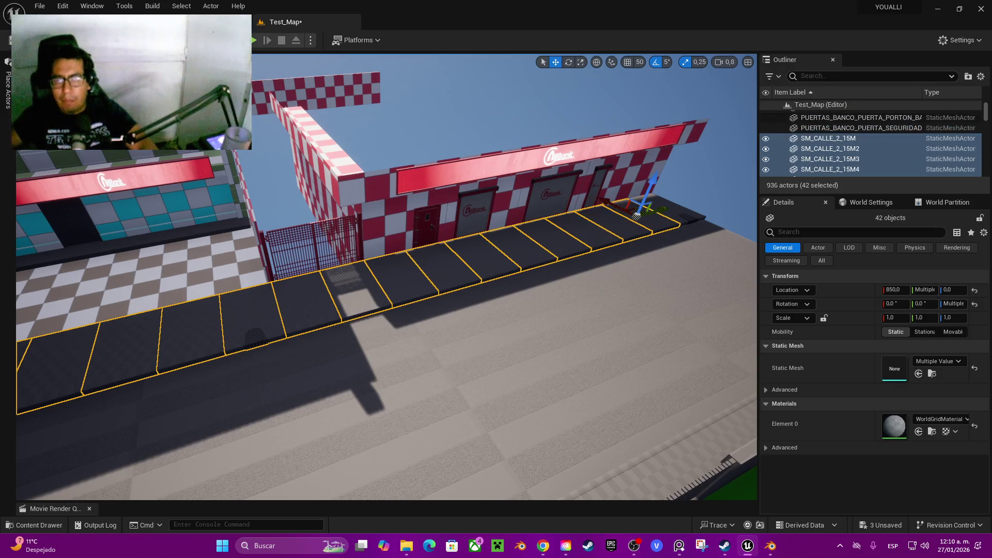
left_click(661, 209, "ctrl")
scroll(386, 277, "up", 3)
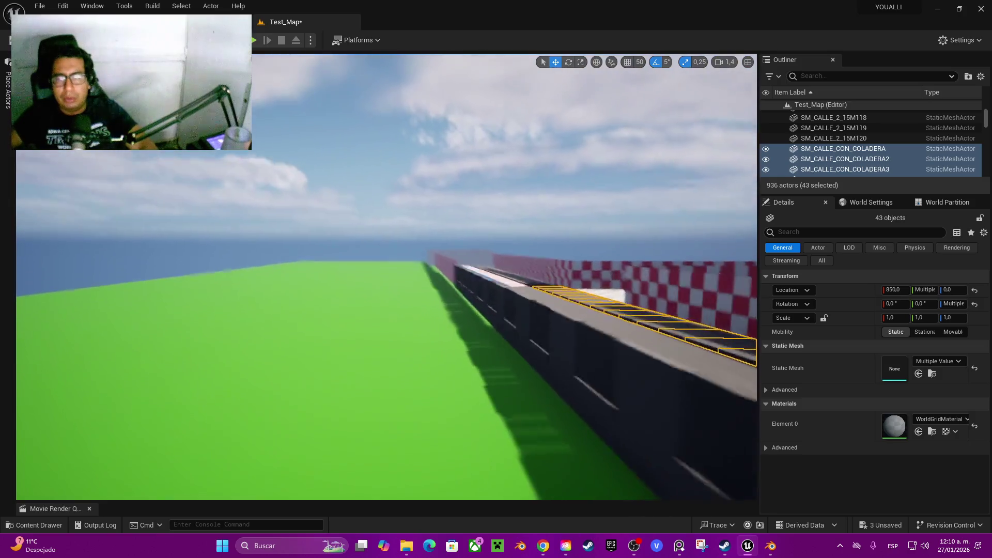
scroll(387, 277, "down", 3)
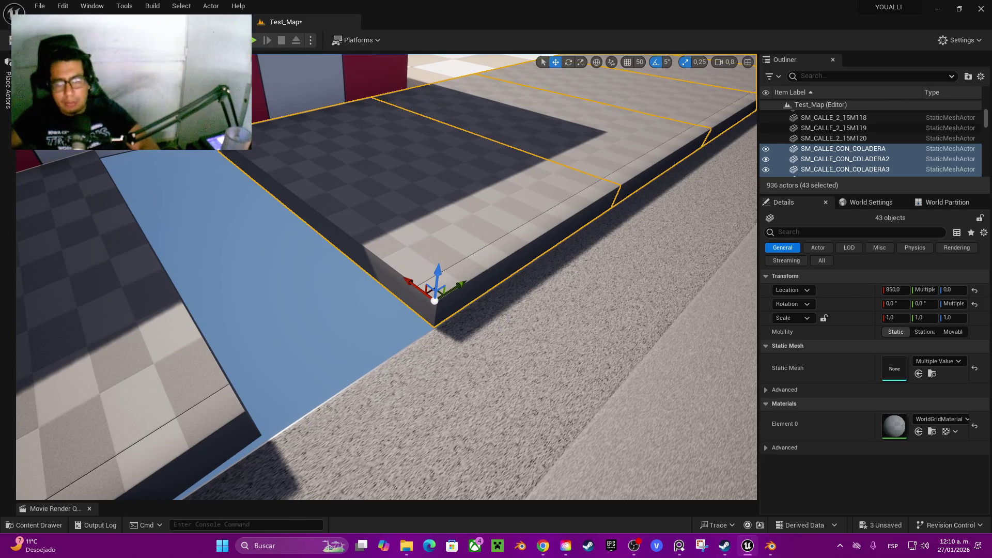
mouse_move(452, 292)
left_mouse_down()
mouse_move(338, 338)
mouse_move(303, 341)
mouse_move(349, 287)
mouse_move(354, 310)
mouse_move(391, 263)
left_mouse_up()
left_click(310, 310)
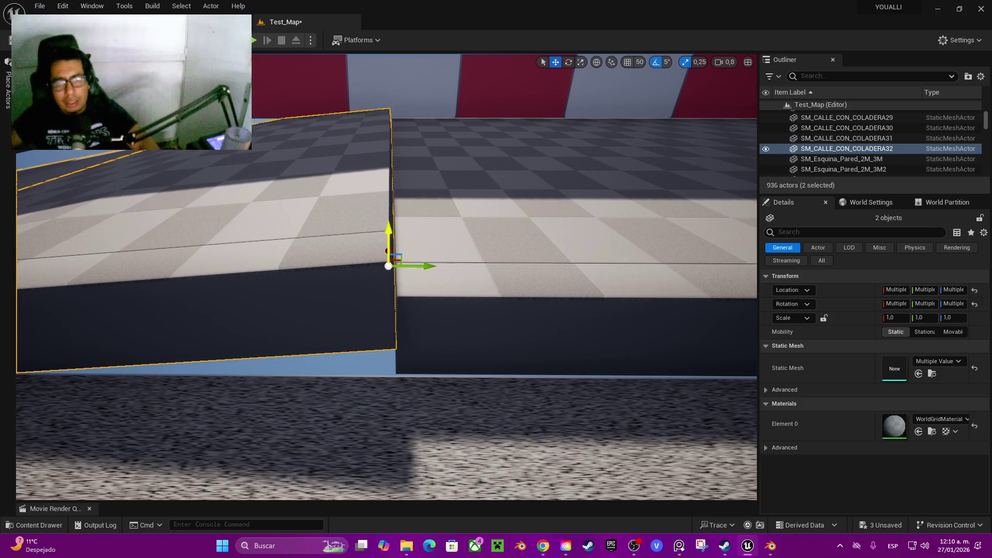
Lower the curb slab until its dark edge vanishes and slide it lengthwise to close the gap
mouse_move(392, 255)
left_mouse_down()
mouse_move(393, 297)
mouse_move(403, 284)
mouse_move(387, 295)
mouse_move(301, 294)
left_mouse_up()
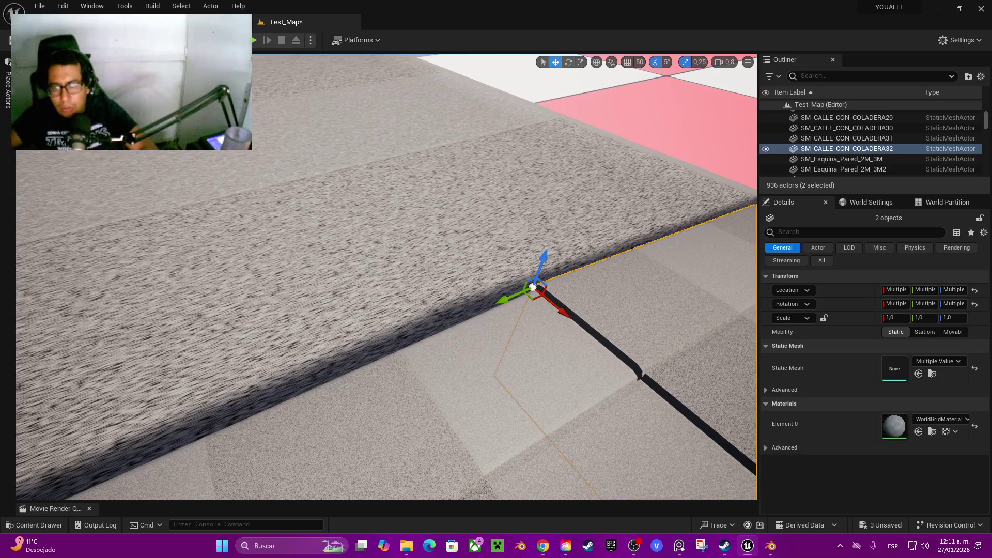
left_click_drag(555, 308, 651, 383)
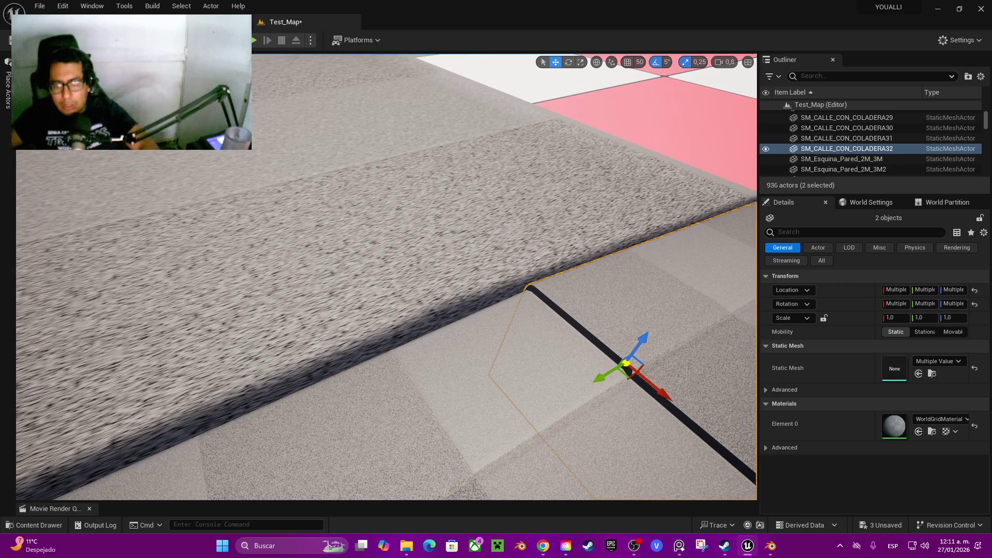
left_click_drag(644, 343, 553, 347)
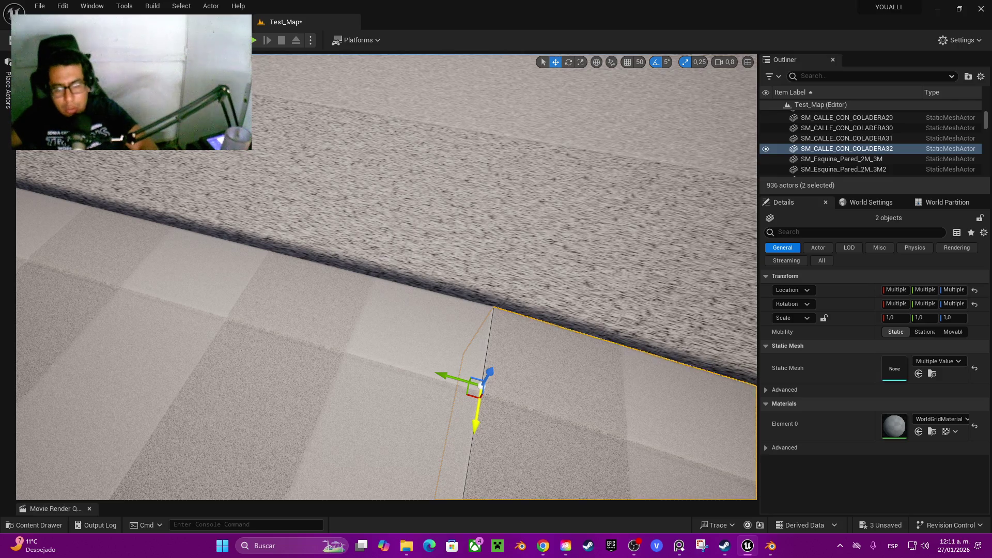
left_click_drag(475, 423, 474, 427)
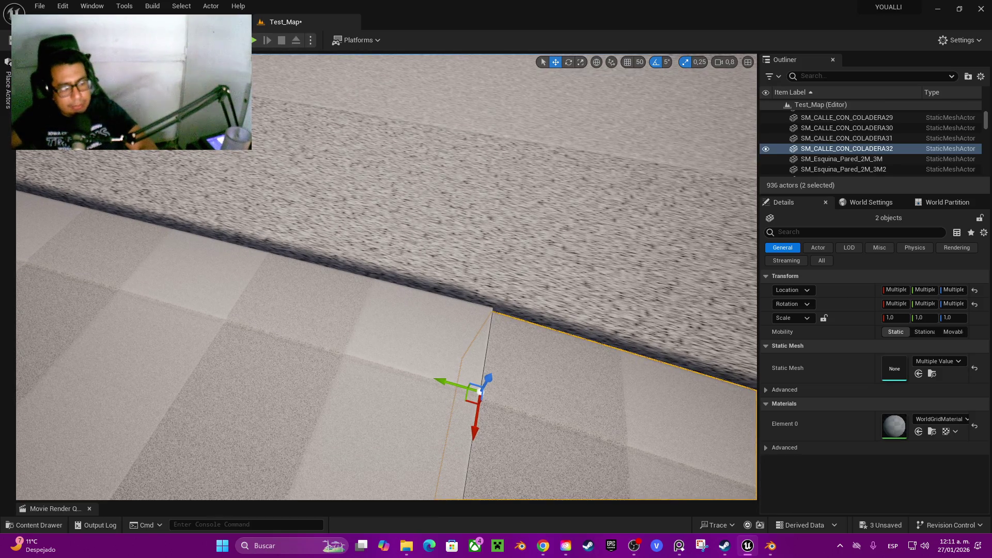
scroll(386, 277, "down", 6)
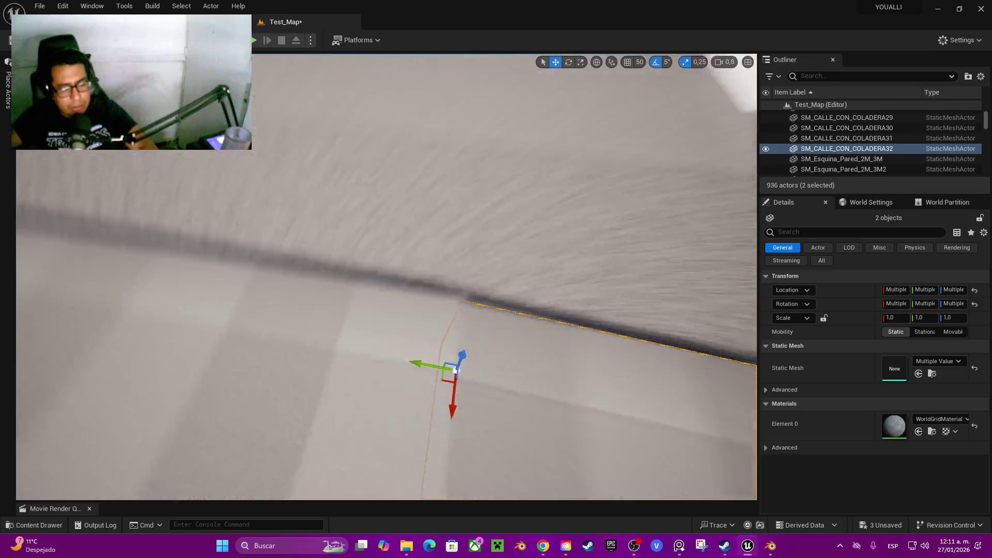
key("f")
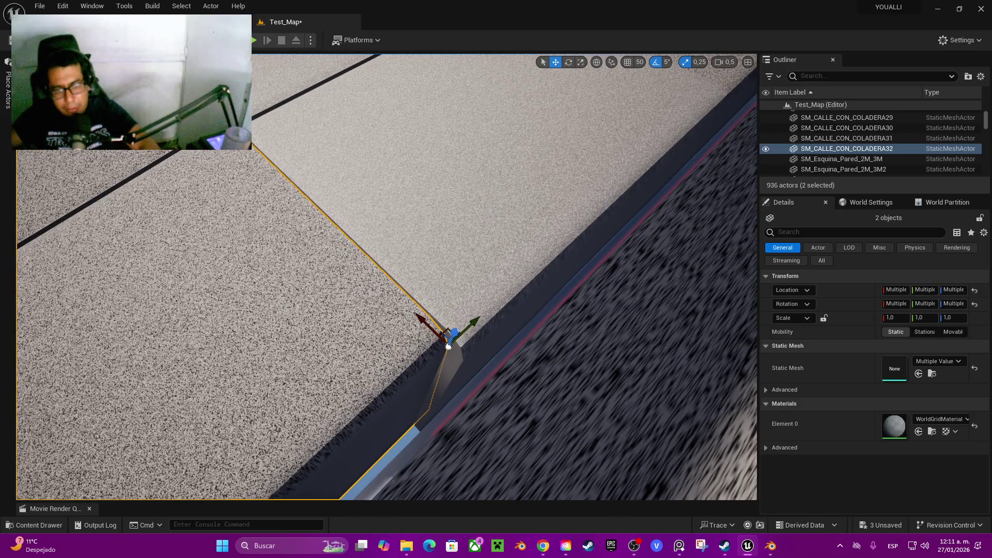
left_click_drag(425, 324, 437, 336)
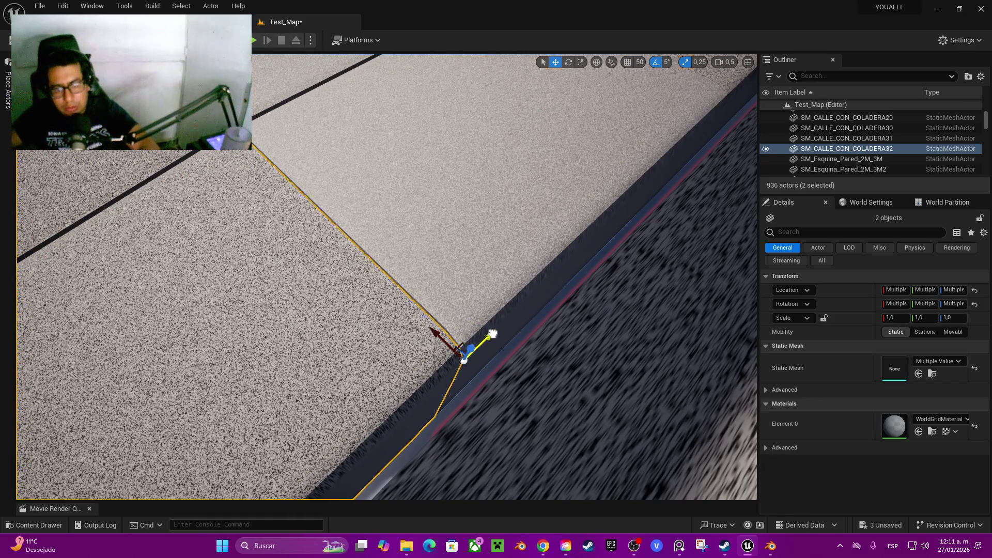
left_click(464, 360)
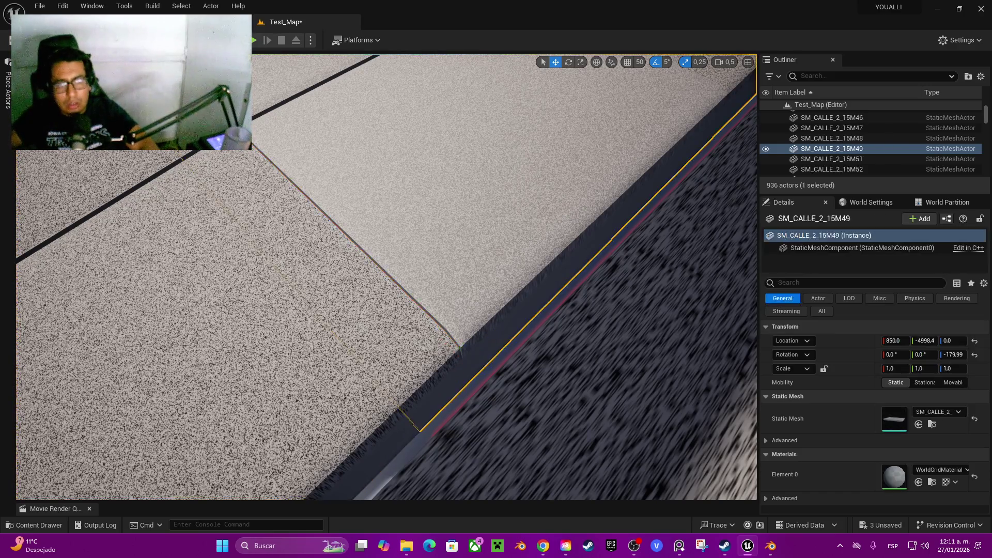
Select the five pink-checkered SM_SUELO curb slabs along the street edge and delete them
key("f")
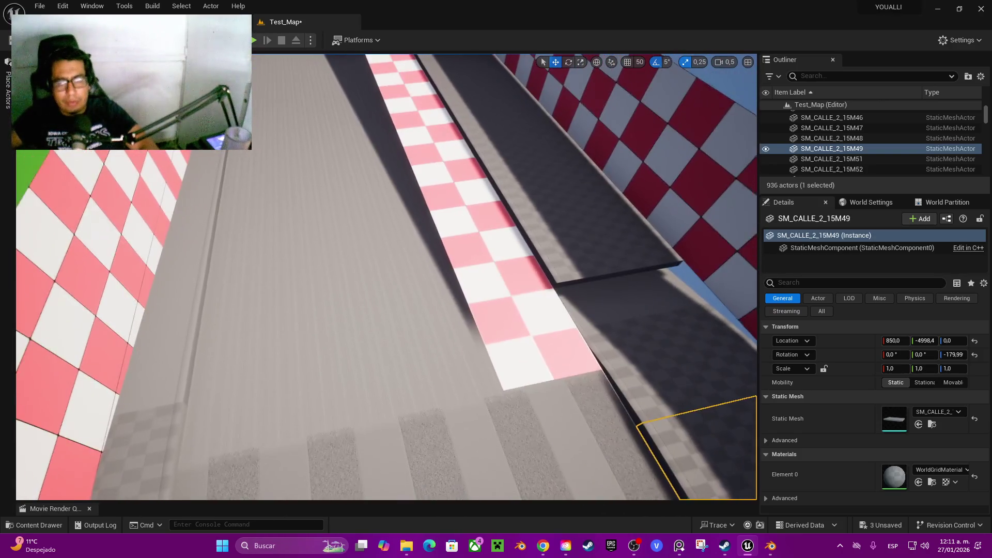
left_click(530, 326)
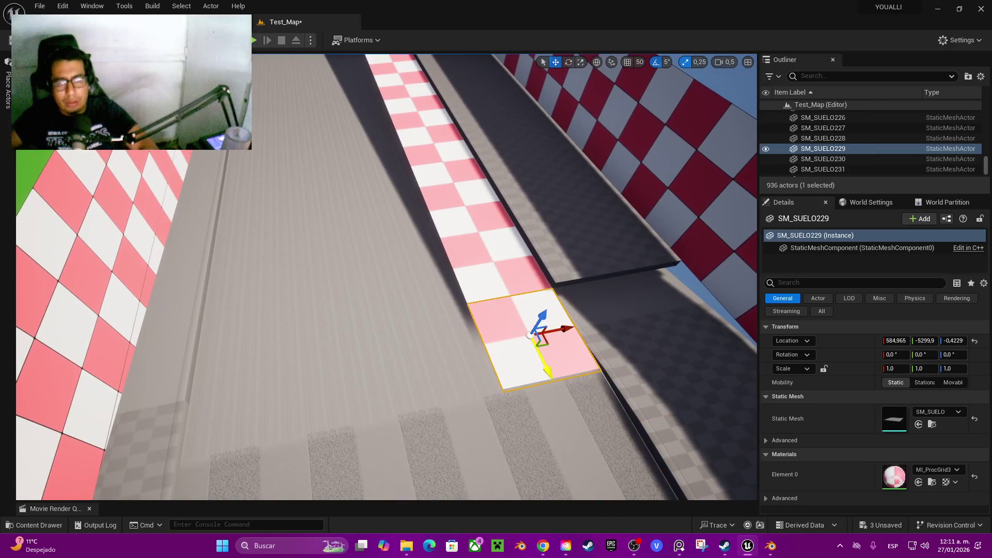
left_click(492, 262, "ctrl")
left_click(470, 202, "ctrl")
left_click(450, 157, "ctrl")
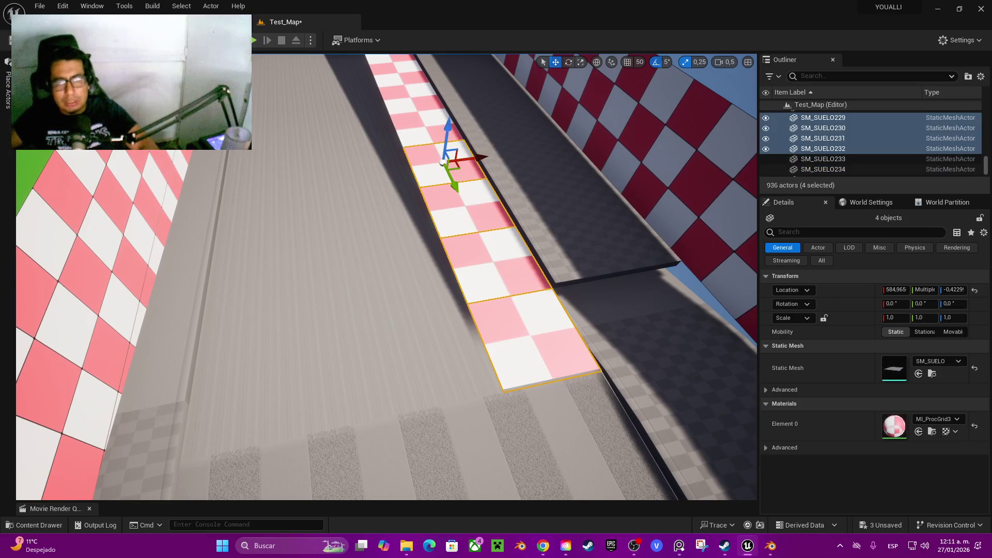
left_click(425, 127, "ctrl")
key("Delete")
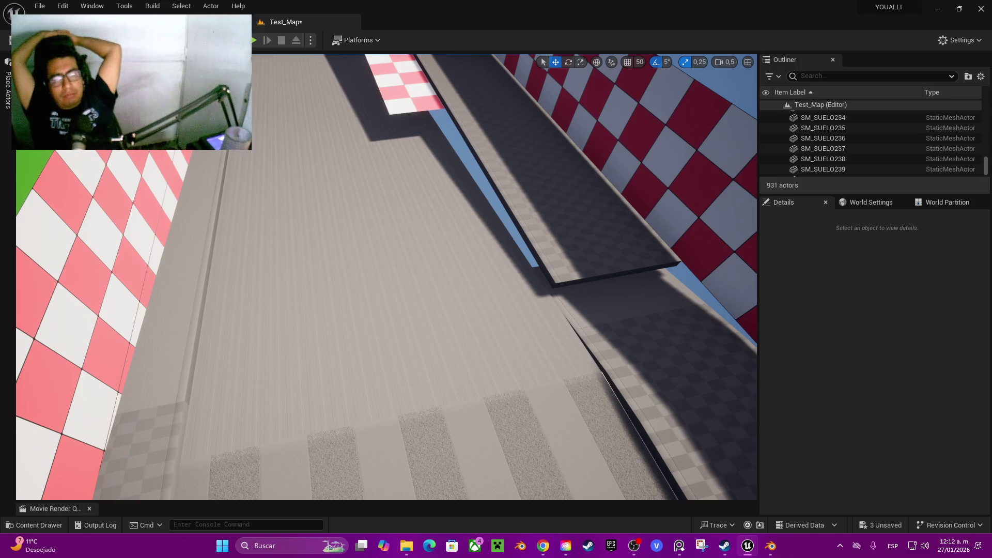
Marquee-select the 38 SM_CALLE and SM_SUELO curb pieces along the blue floor edge and delete them
key("s")
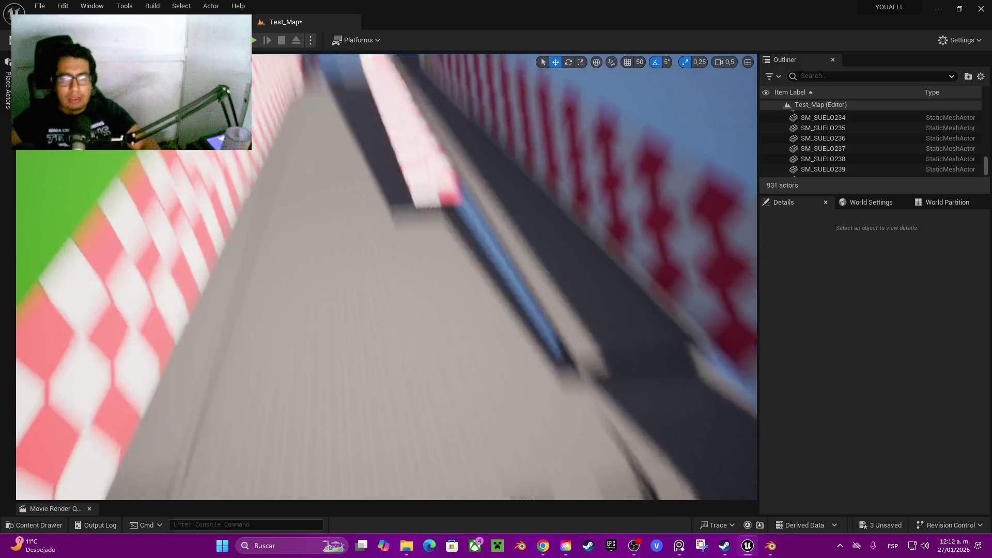
key("s")
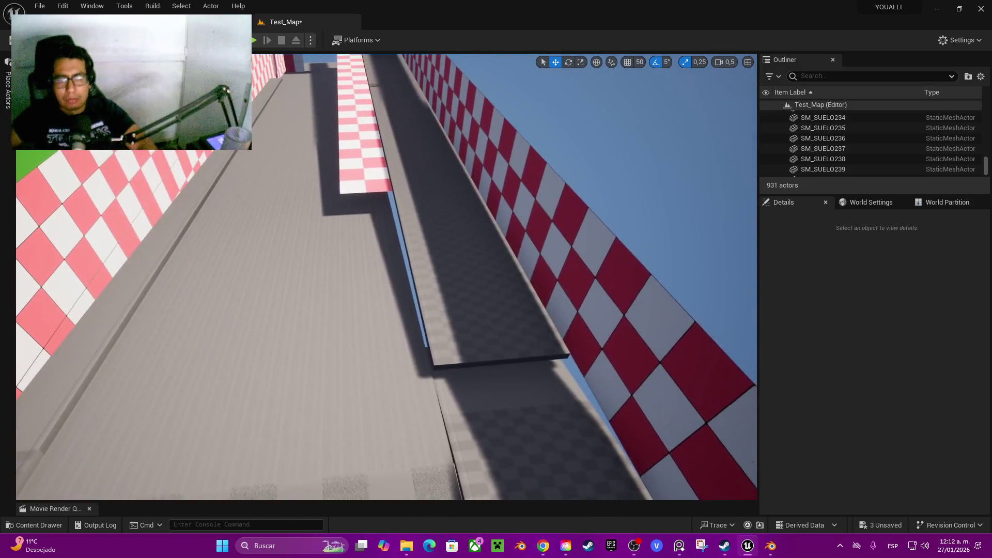
key("s")
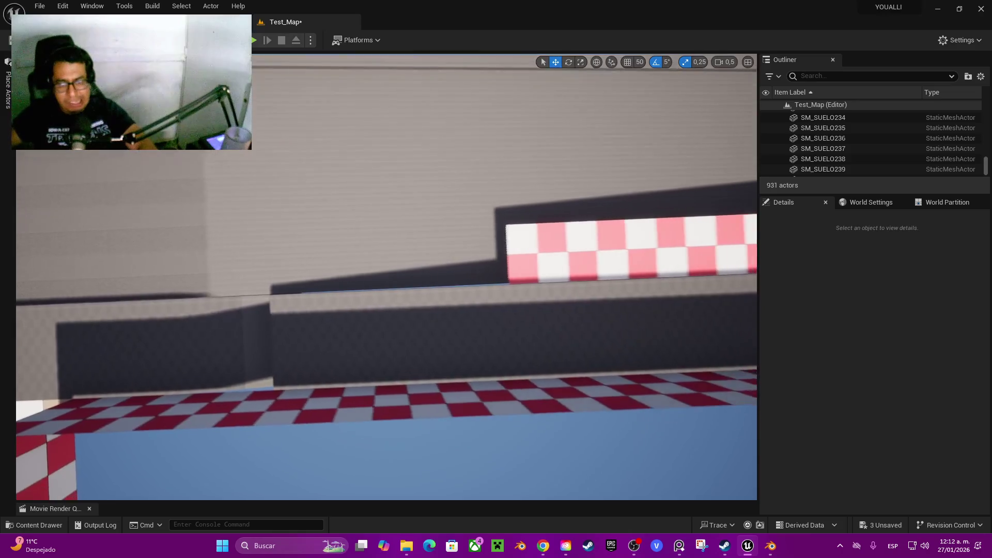
mouse_move(288, 333)
left_mouse_down()
mouse_move(754, 319)
mouse_move(675, 319)
left_mouse_up()
key("f")
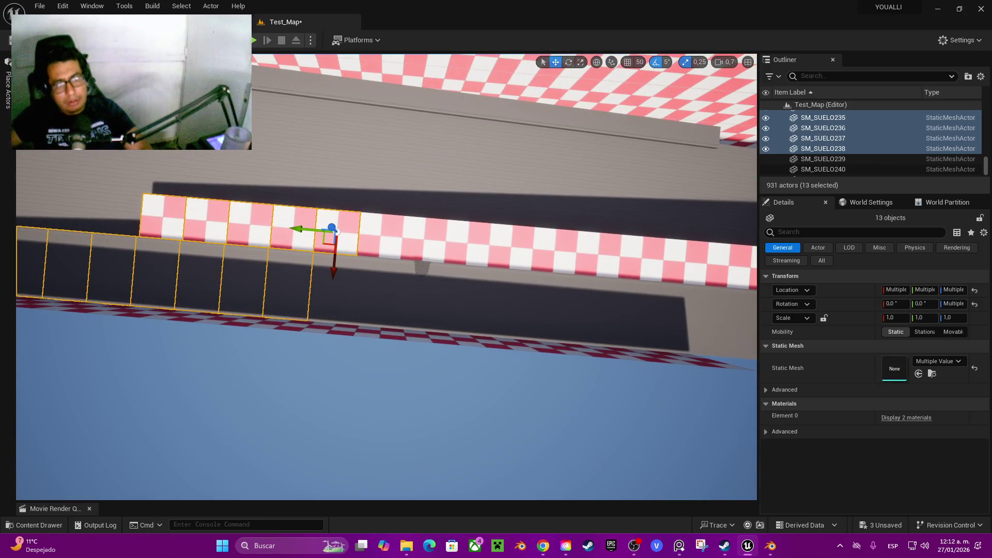
mouse_move(362, 294)
left_mouse_down()
mouse_move(736, 316)
mouse_move(724, 305)
left_mouse_up()
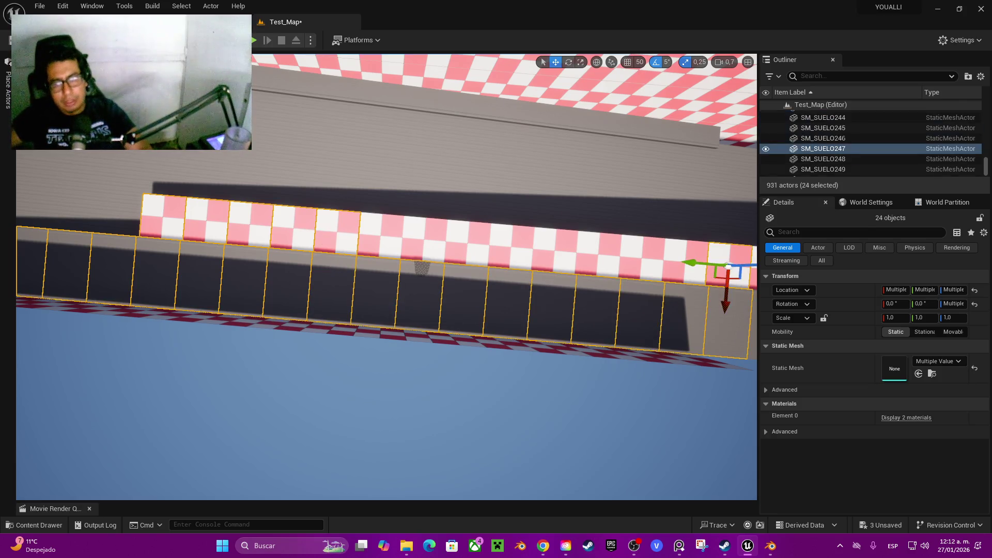
left_click_drag(714, 245, 714, 245)
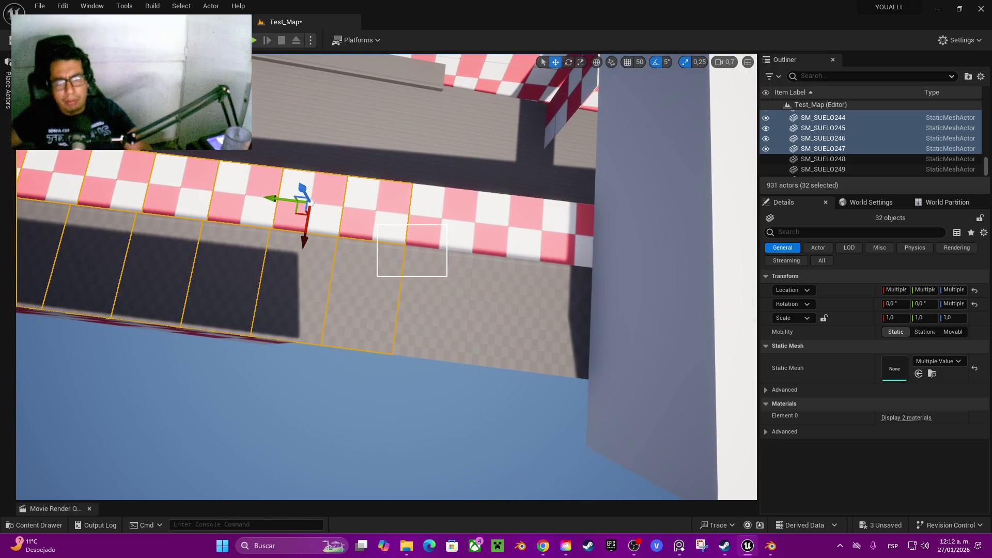
mouse_move(447, 276)
left_mouse_down()
mouse_move(558, 333)
mouse_move(594, 335)
left_mouse_up()
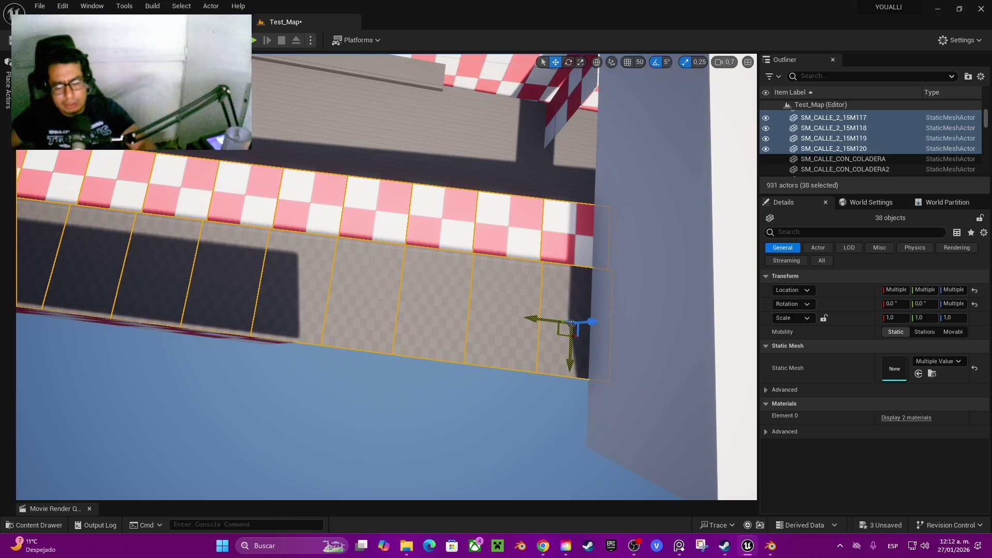
key("Delete")
scroll(387, 276, "up", 2)
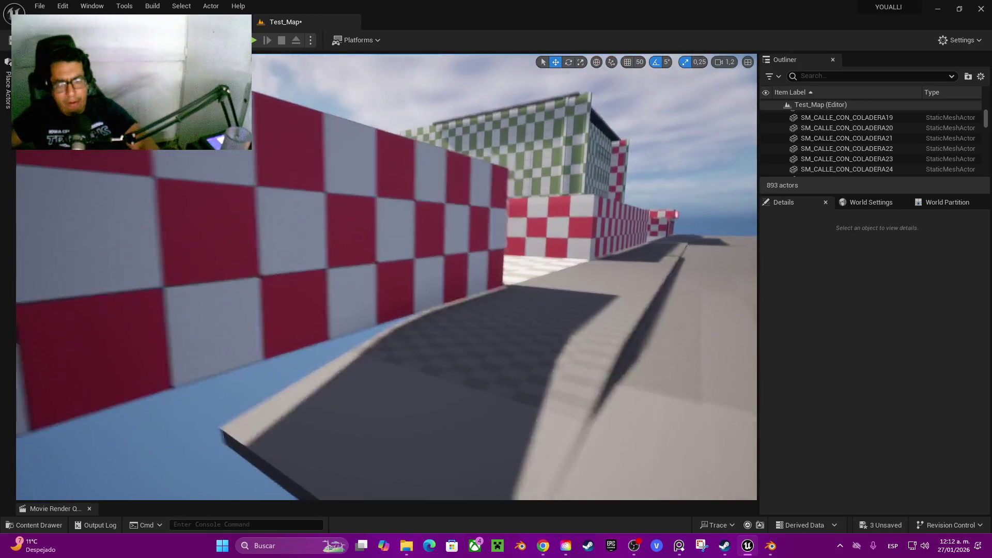
Delete the two street slabs by the checkered wall, including drain slab SM_CALLE_CON_COLADERA11
key("w")
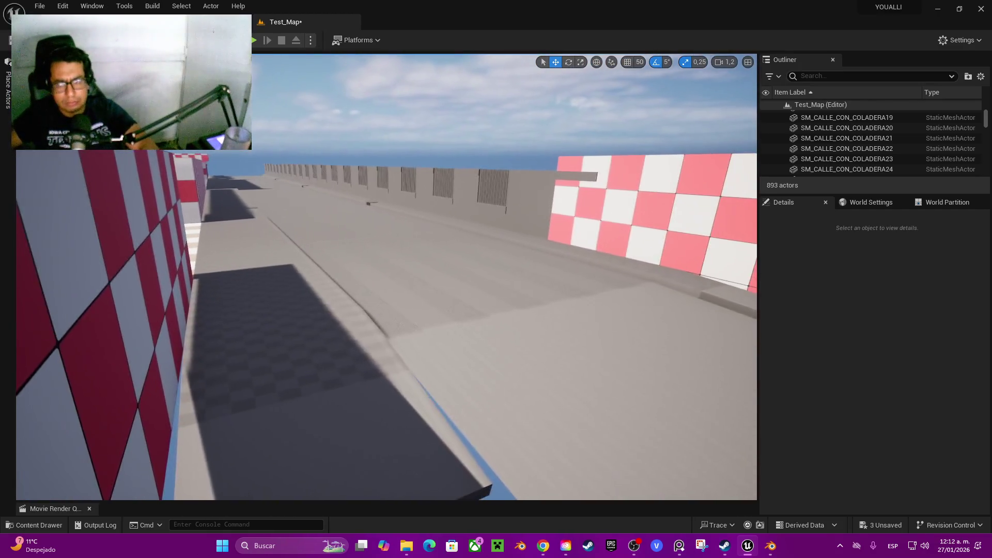
key("w")
key("w")
key("w")
left_click(269, 455)
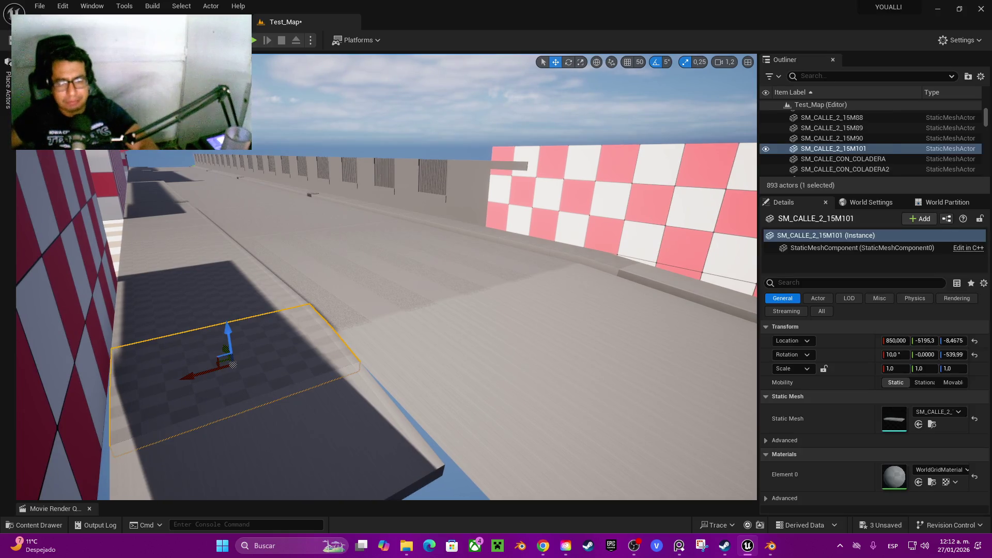
key("Delete")
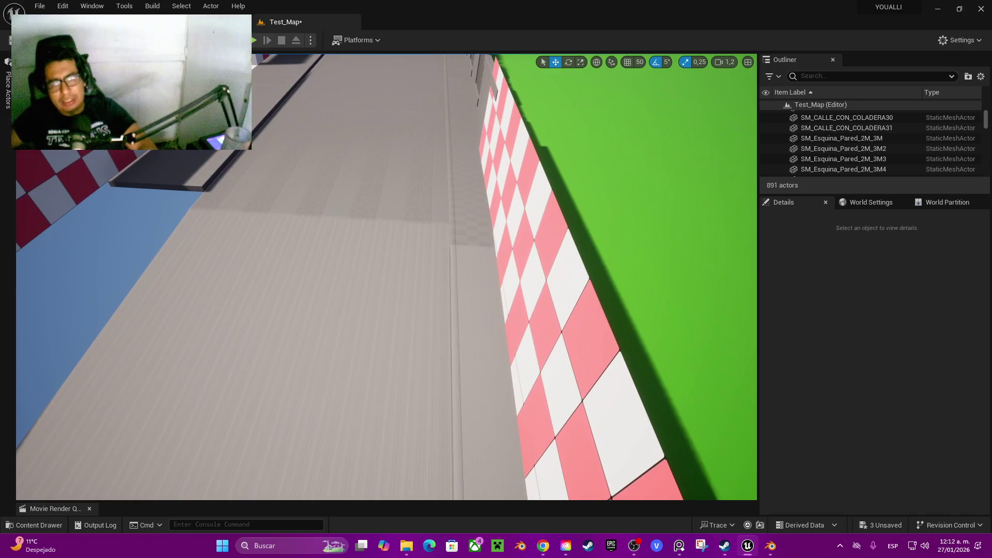
Alt-drag a copy of SM_CALLE_CON_COLADERA6, rotate it, then delete the copy
left_click(516, 281)
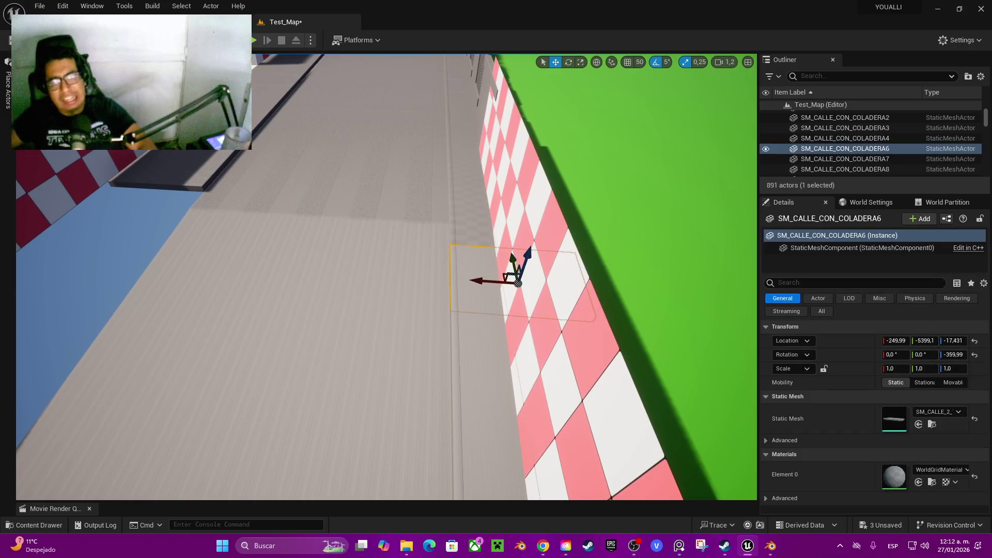
mouse_move(496, 281)
left_mouse_down()
mouse_move(304, 282)
mouse_move(287, 262)
left_mouse_up()
key("e")
mouse_move(310, 304)
left_mouse_down()
mouse_move(233, 318)
mouse_move(354, 292)
mouse_move(359, 272)
mouse_move(336, 305)
mouse_move(269, 312)
mouse_move(230, 305)
mouse_move(236, 264)
left_mouse_up()
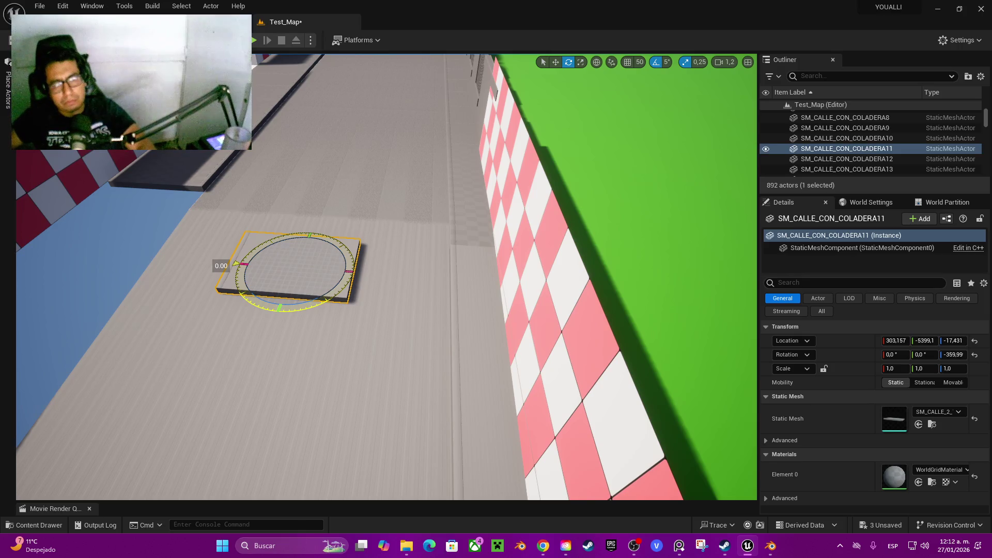
left_click_drag(236, 265, 236, 264)
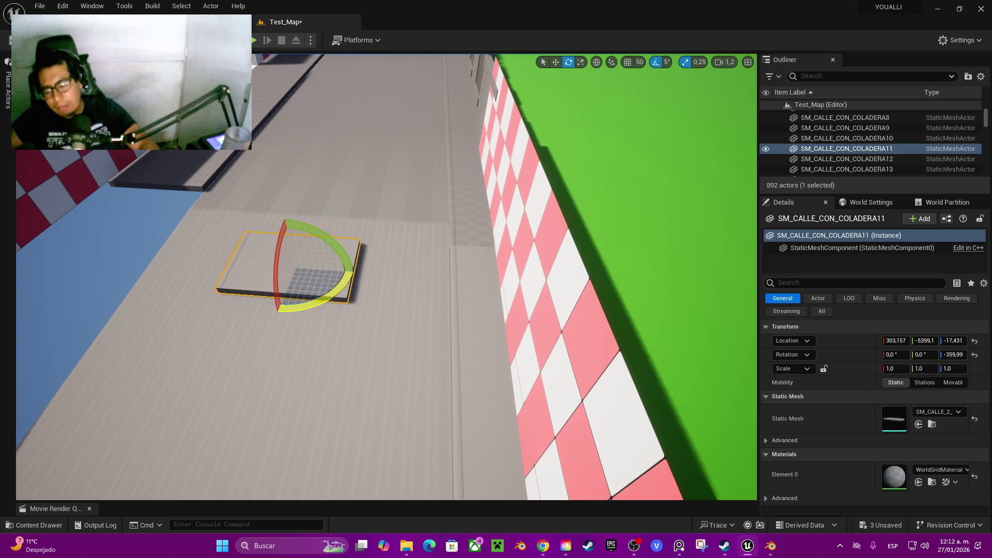
key("Delete")
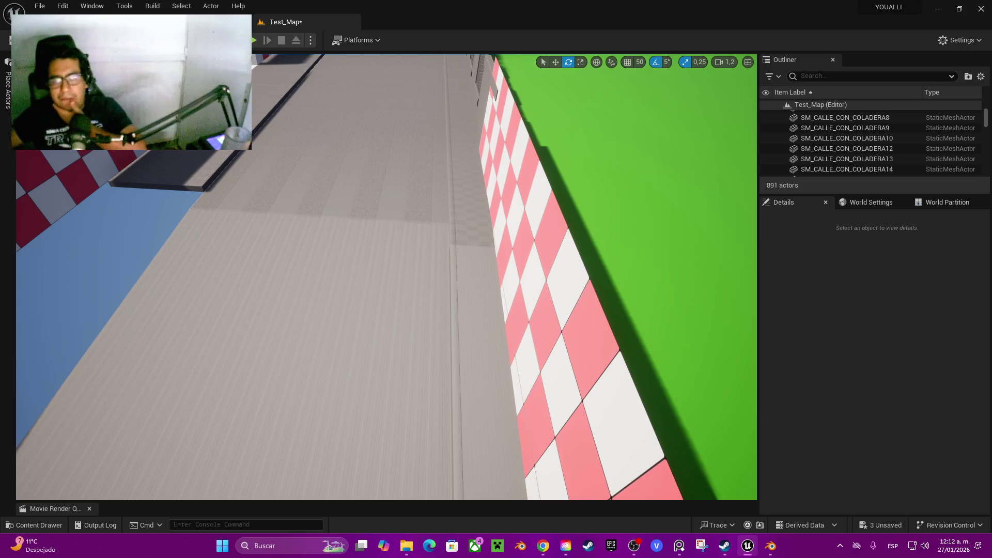
left_click(771, 546)
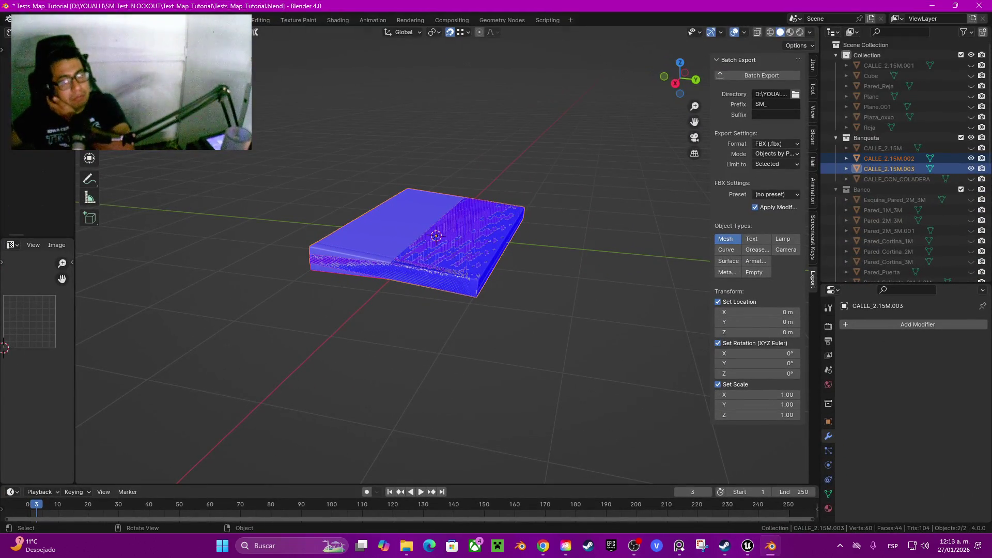
Add a Mirror modifier to the CALLE_2.15M.003 slab
mouse_move(437, 235)
left_mouse_down()
mouse_move(465, 196)
mouse_move(420, 227)
left_mouse_up()
left_click(463, 184)
left_click(853, 324)
mouse_move(853, 325)
left_click(749, 397)
left_click_drag(646, 310, 635, 367)
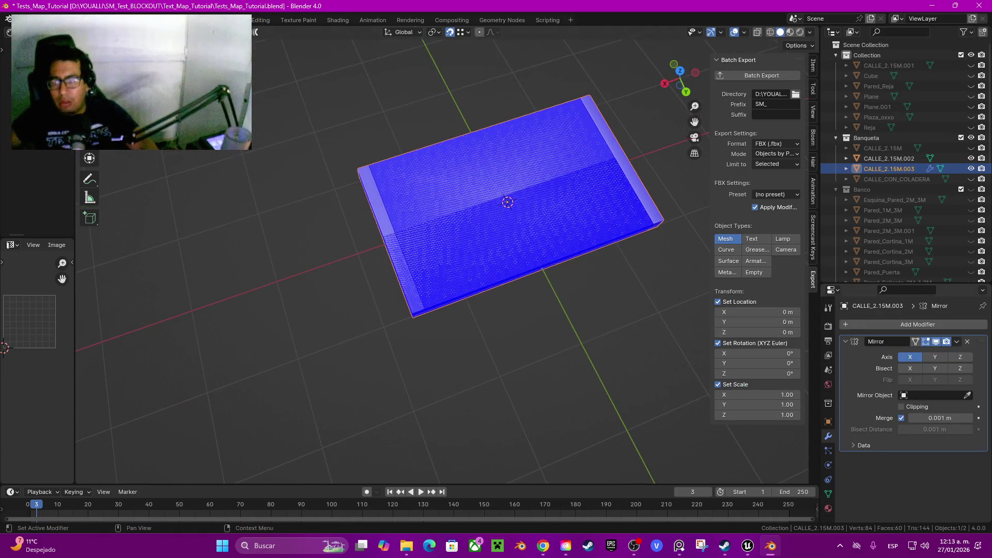
Apply the Mirror modifier permanently, doubling the slab mesh to 48 vertices
left_click(957, 342)
left_click(905, 353)
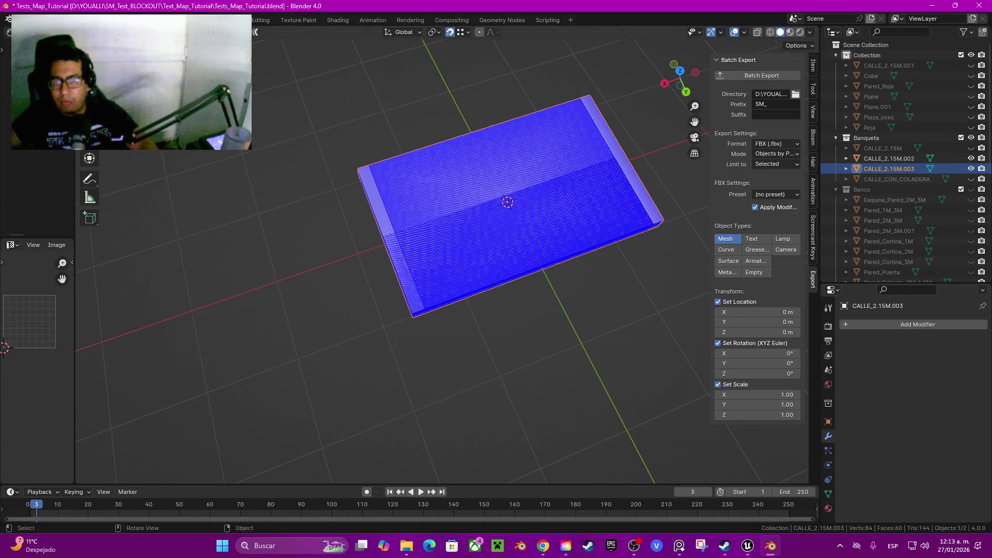
key("Tab")
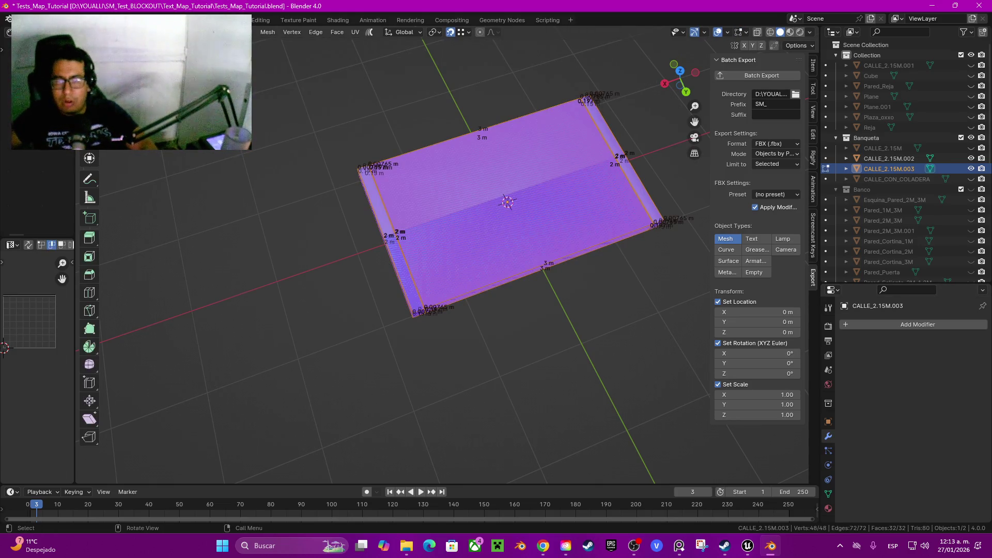
key("Tab")
key("ctrl+z")
key("ctrl+z")
key("ctrl+z")
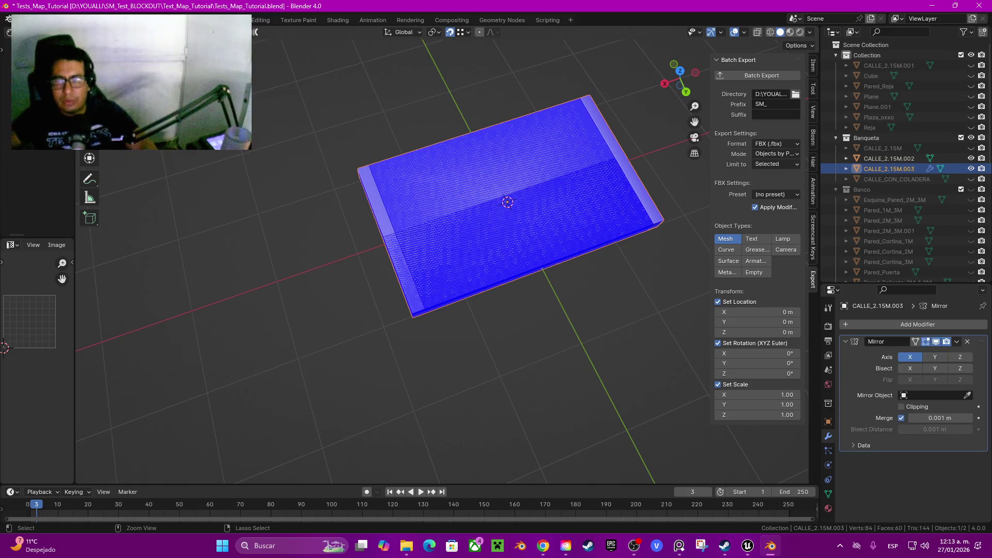
key("Tab")
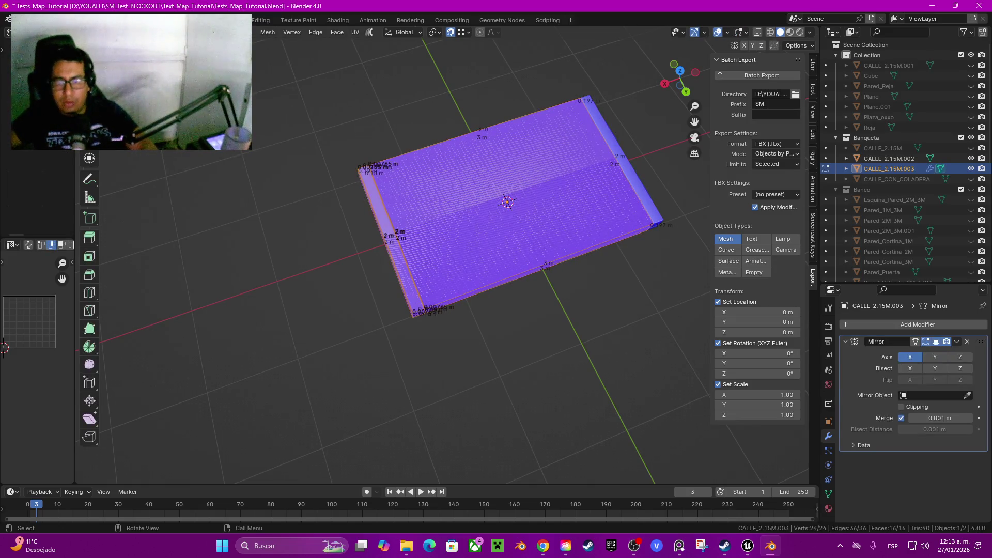
key("alt+a")
key("Tab")
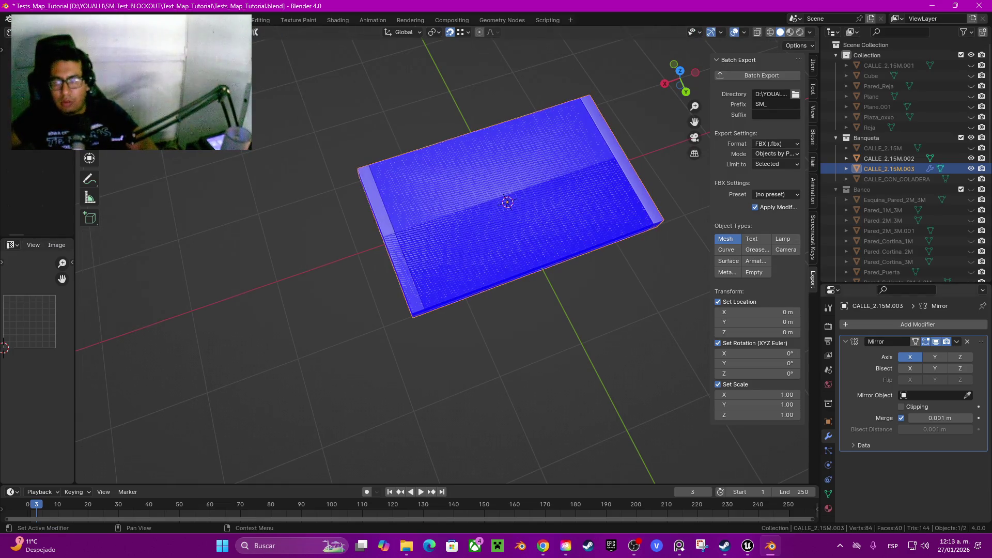
left_click(957, 341)
left_click(901, 353)
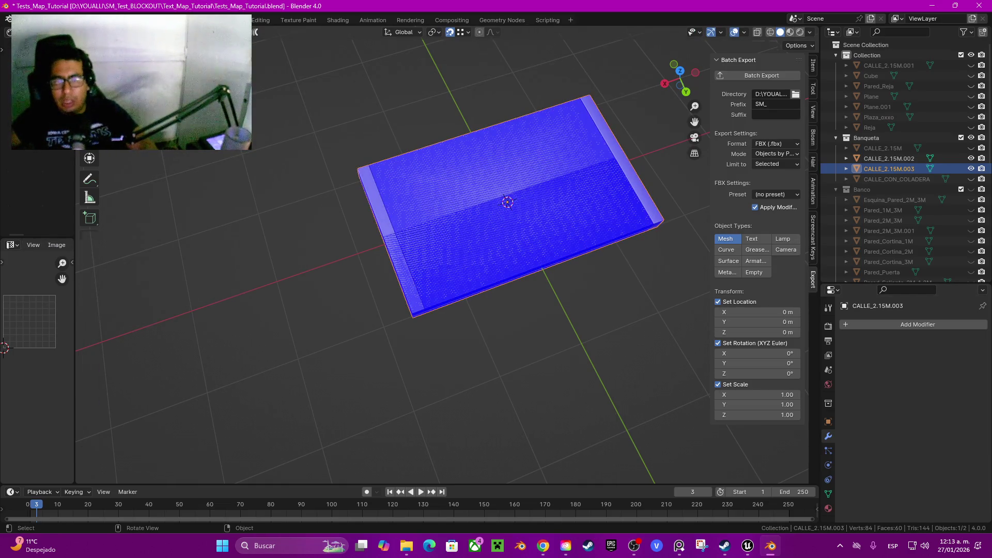
In Edit Mode, select the linked faces of one half and start lifting them away
key("Tab")
left_click(622, 159)
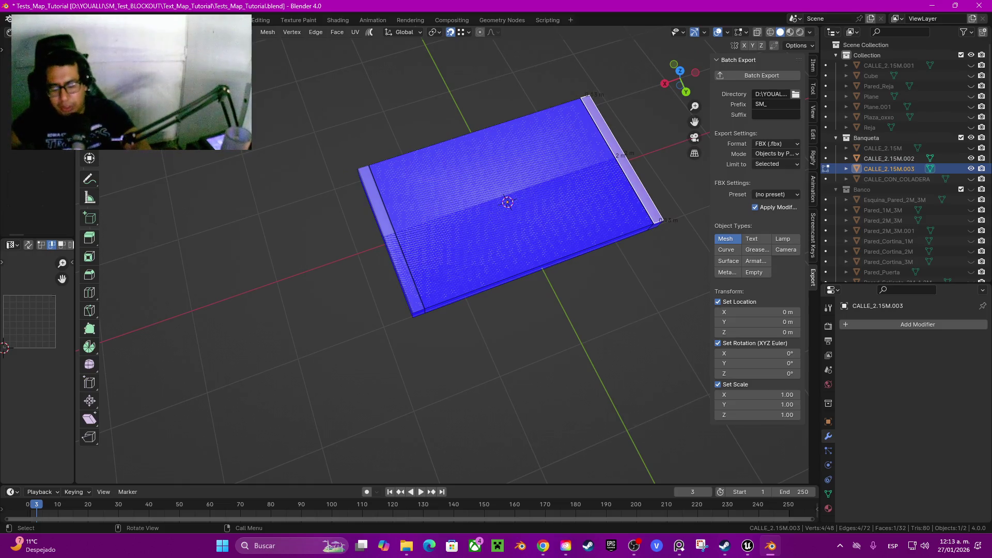
key("l")
key("l")
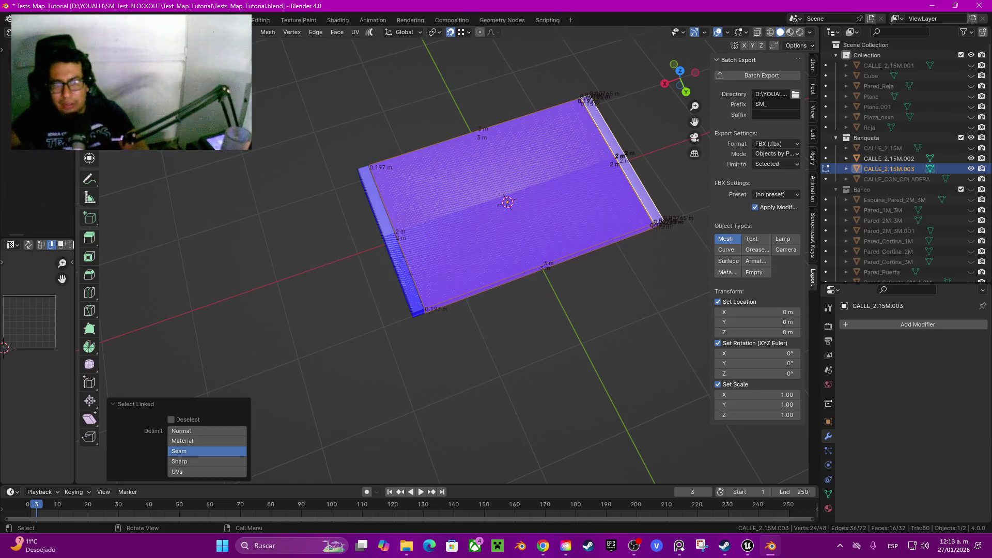
left_click_drag(679, 80, 663, 63)
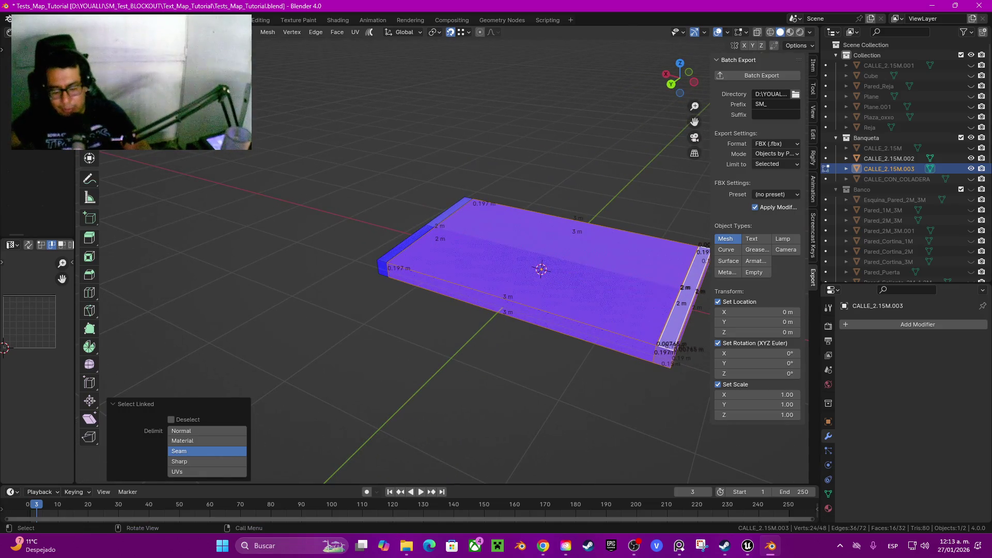
key("g")
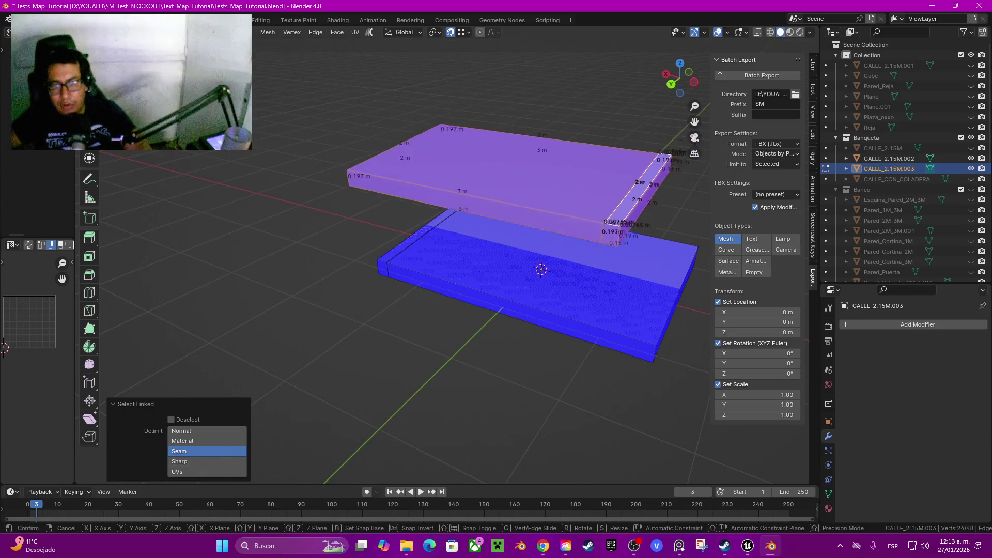
Cancel the move on the selected half and hide the CALLE_2.15M.003 and .004 slabs
key("Escape")
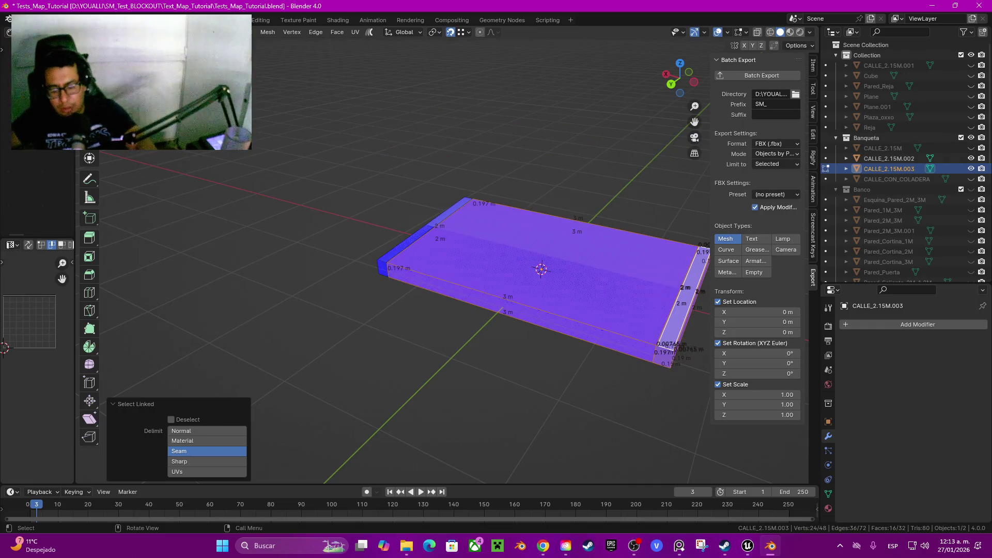
key("p")
key("s")
key("KP_8")
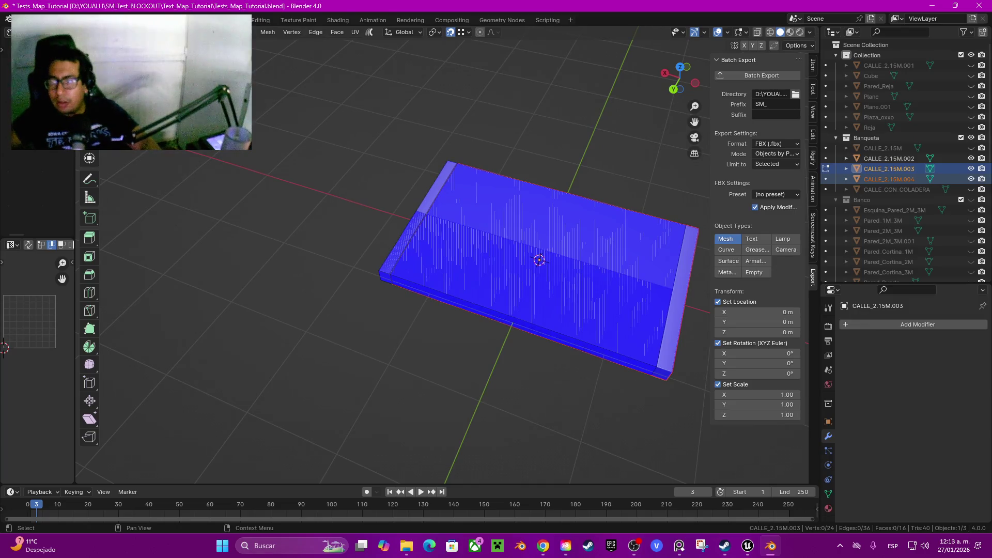
left_click(971, 169)
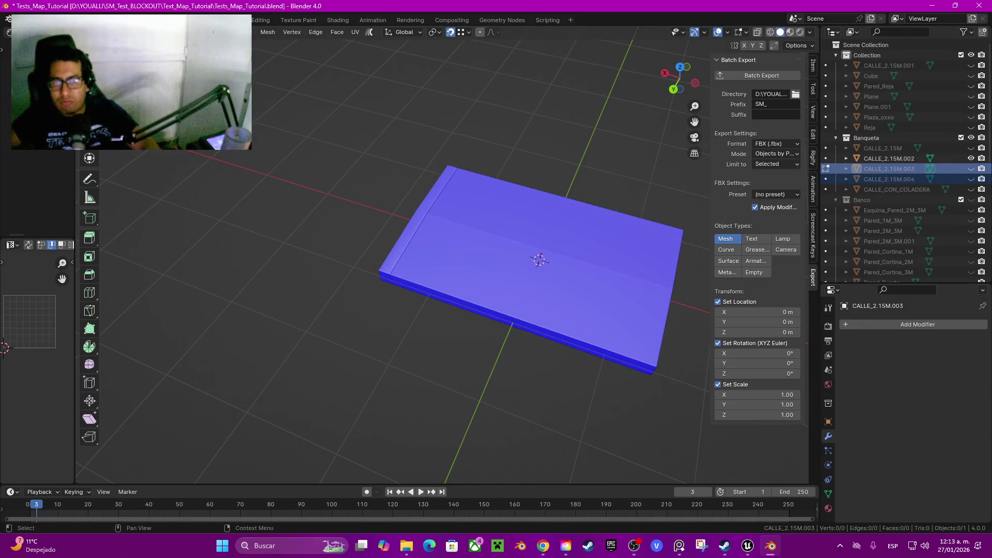
left_click_drag(465, 258, 609, 259)
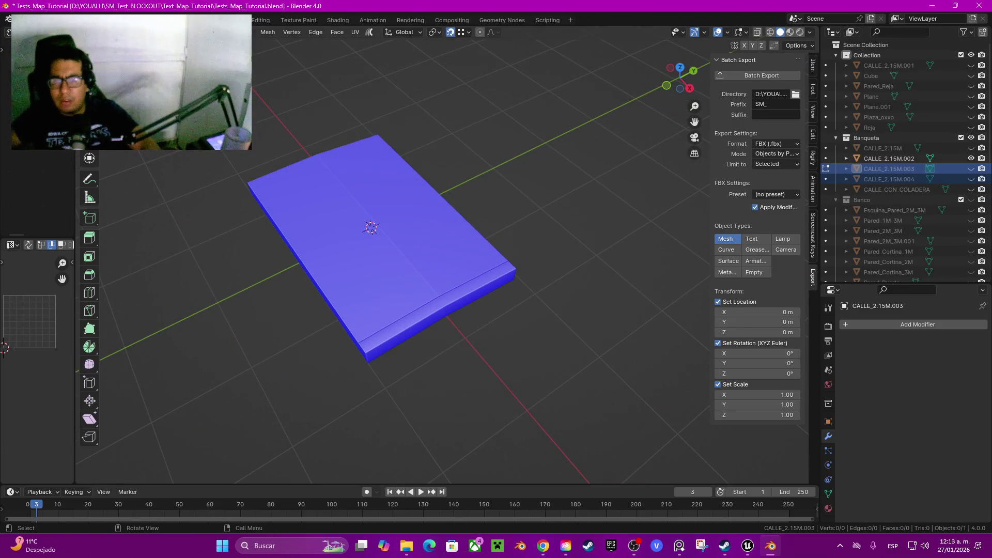
Select CALLE_2.15M.002 and add an X-axis Mirror modifier to it
key("Tab")
left_click(889, 158)
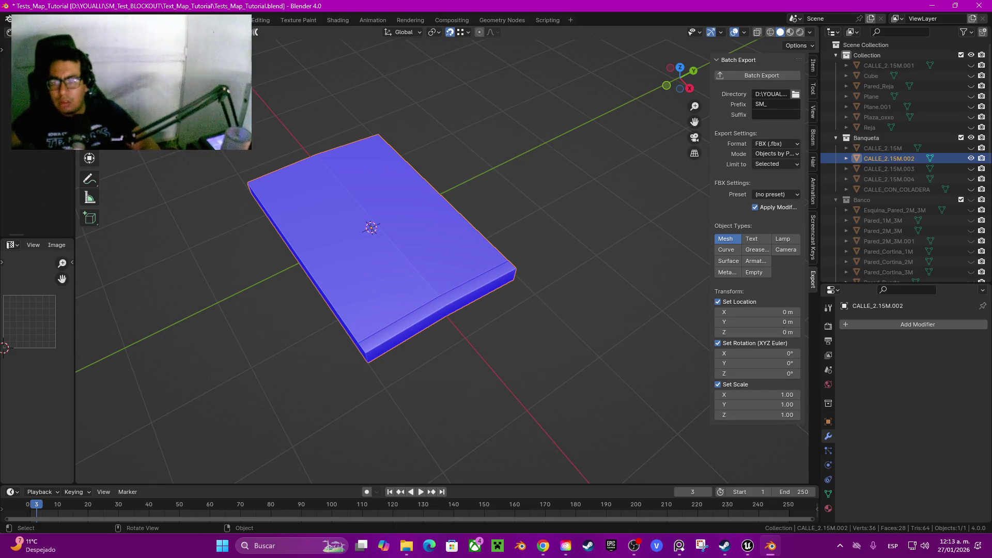
left_click(858, 325)
mouse_move(868, 321)
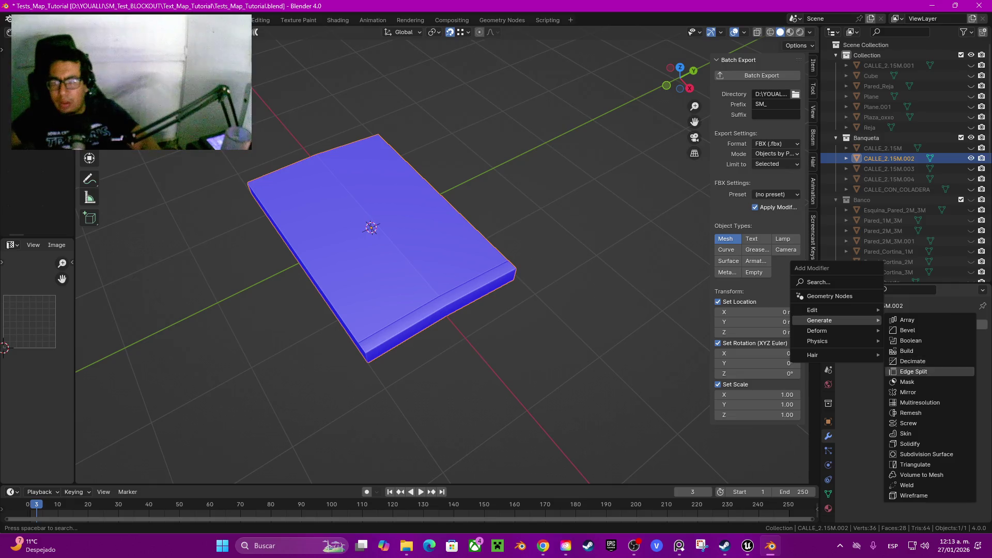
left_click(908, 392)
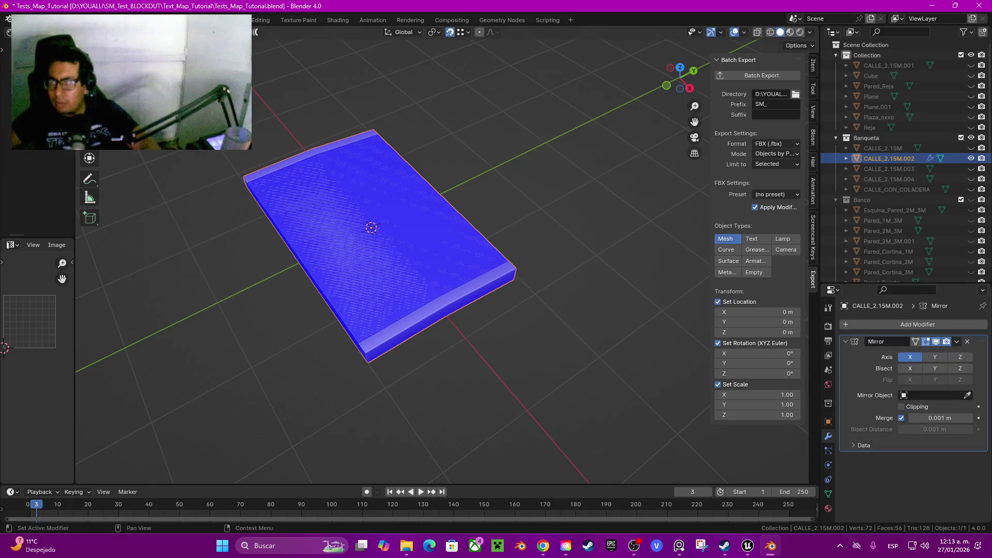
key("alt+Tab")
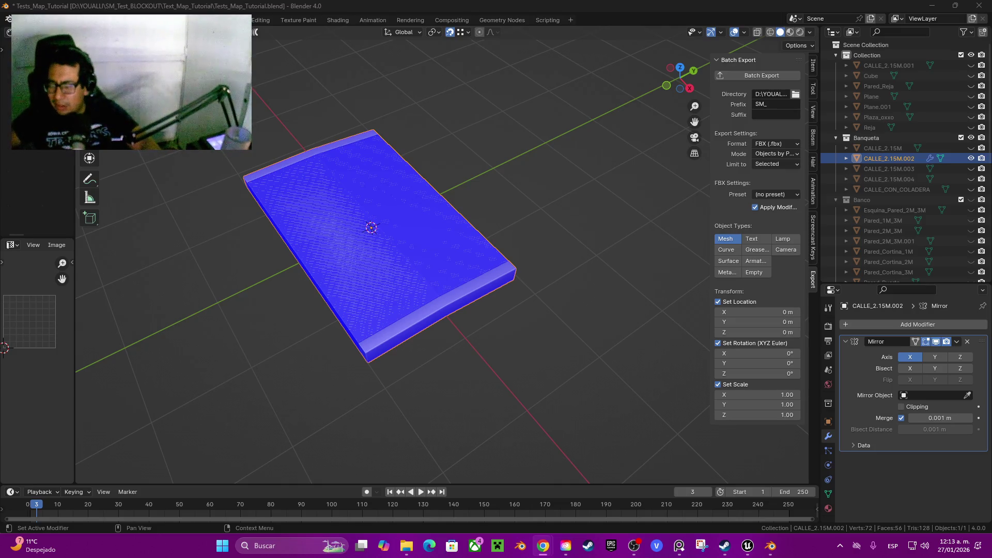
key("KP_4")
key("KP_4")
key("KP_4")
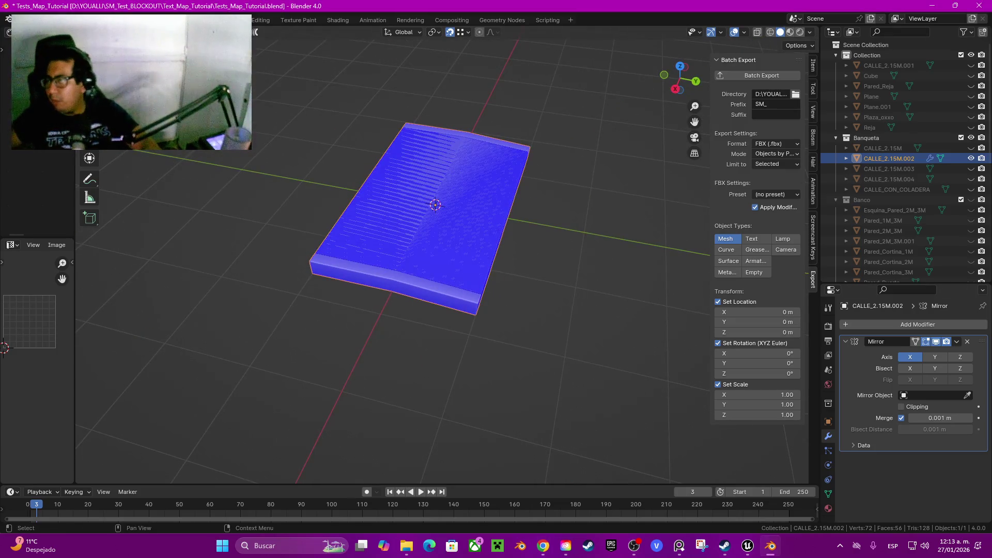
key("KP_4")
key("KP_4")
key("KP_4")
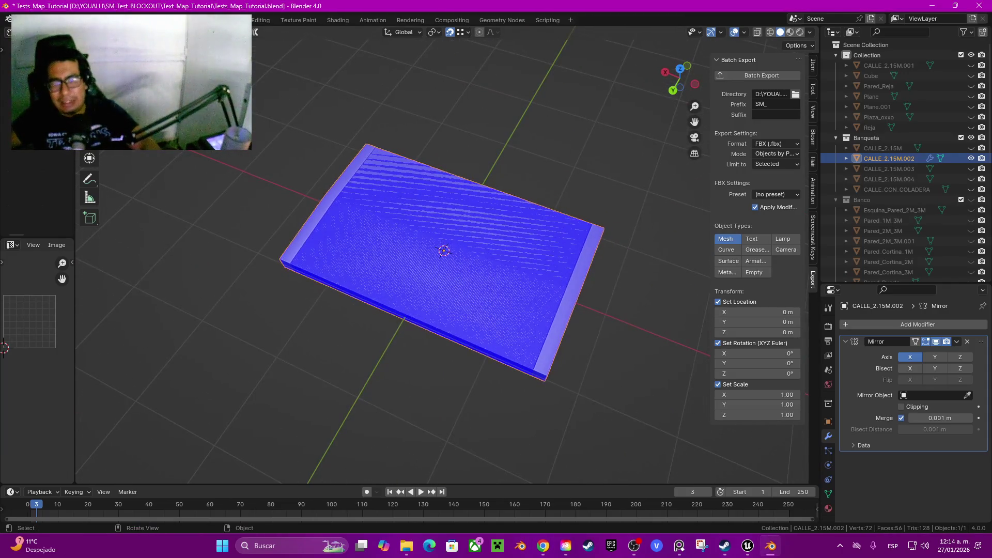
Apply the Mirror modifier on CALLE_2.15M.002, making its 72-vertex doubled mesh permanent
key("Tab")
key("alt+a")
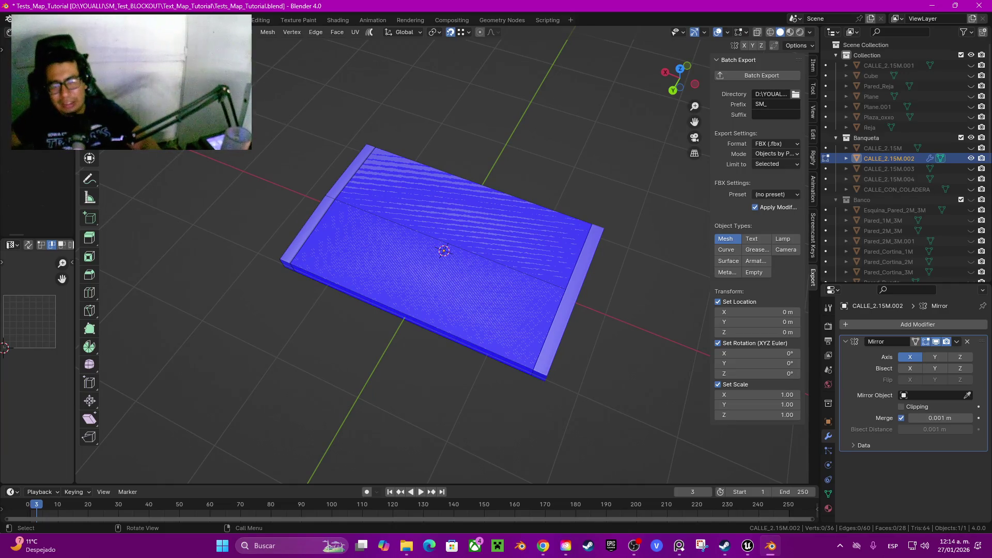
key("Tab")
left_click(956, 341)
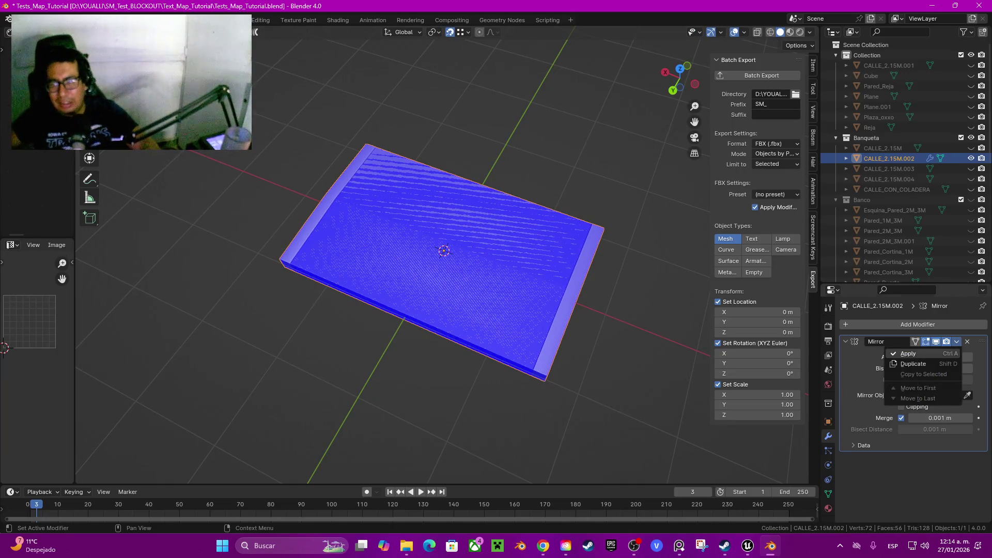
left_click(920, 353)
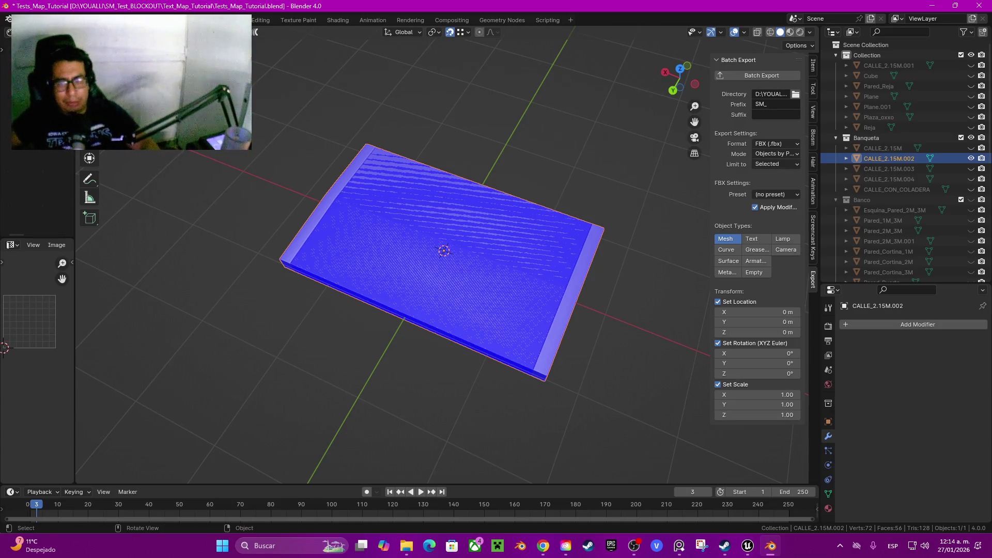
Separate the linked half of CALLE_2.15M.002 into its own object, CALLE_2.15M.005
key("Tab")
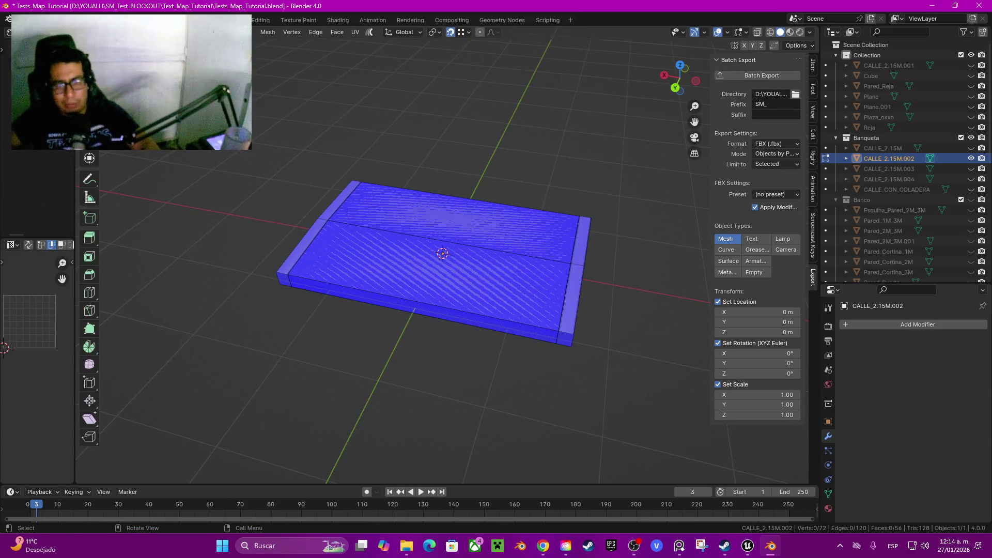
left_click(564, 321)
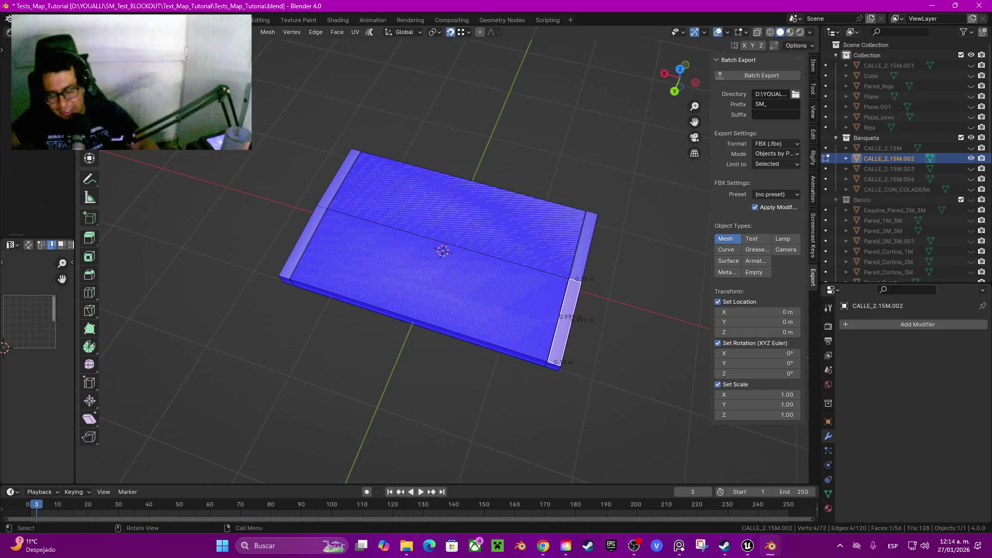
key("ctrl+l")
key("p")
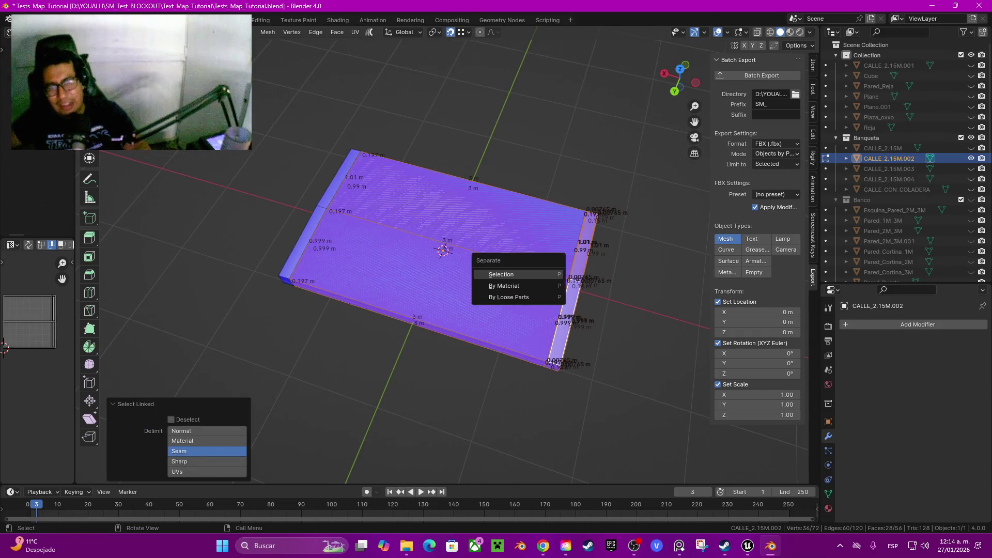
key("Escape")
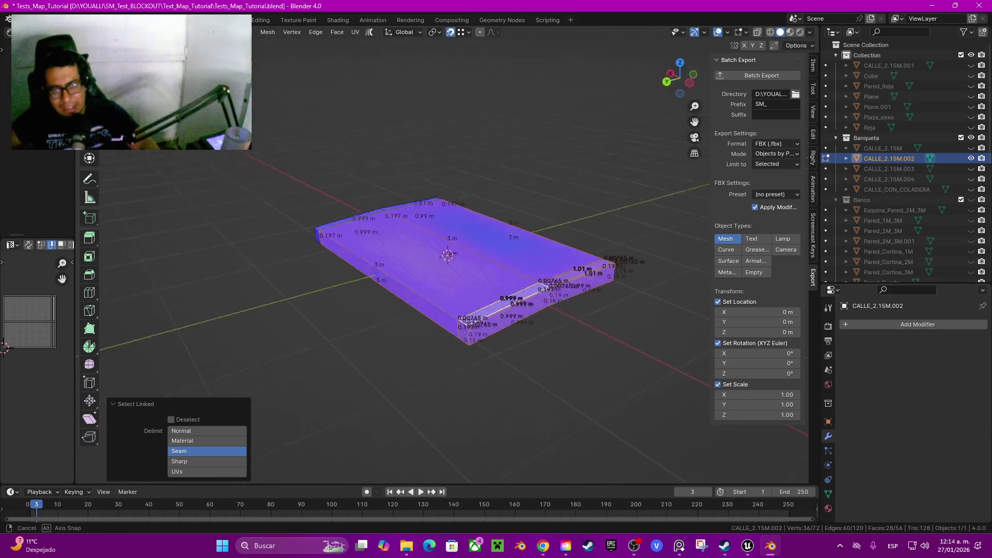
key("g")
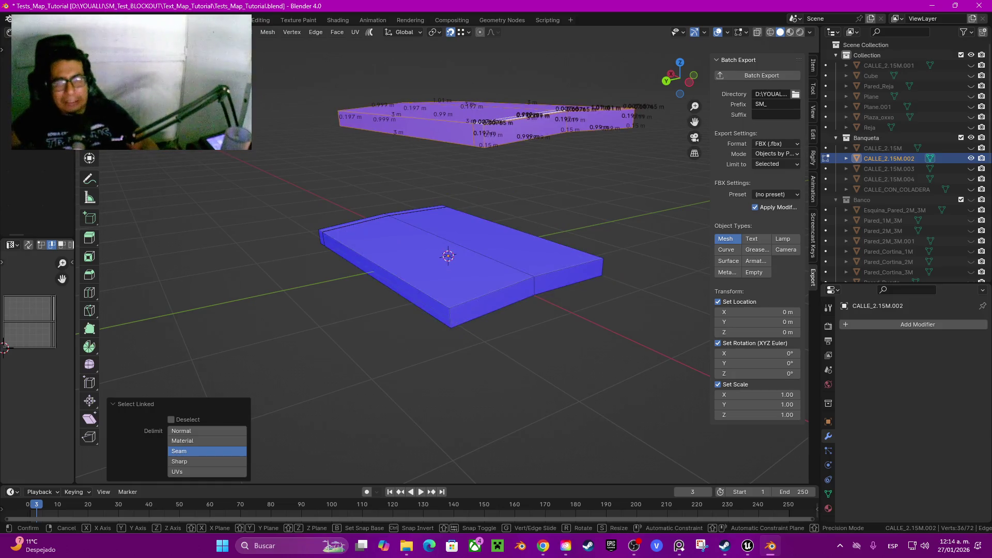
key("Escape")
key("p")
key("Return")
key("Tab")
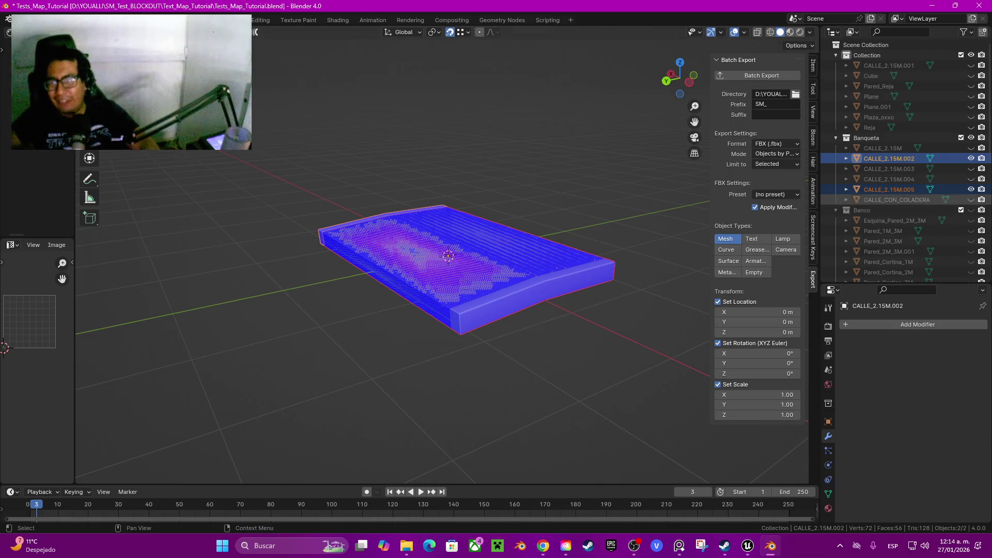
Unhide the other street pieces, select all six and batch export them as SM_-prefixed FBX files
left_click_drag(971, 200, 971, 147)
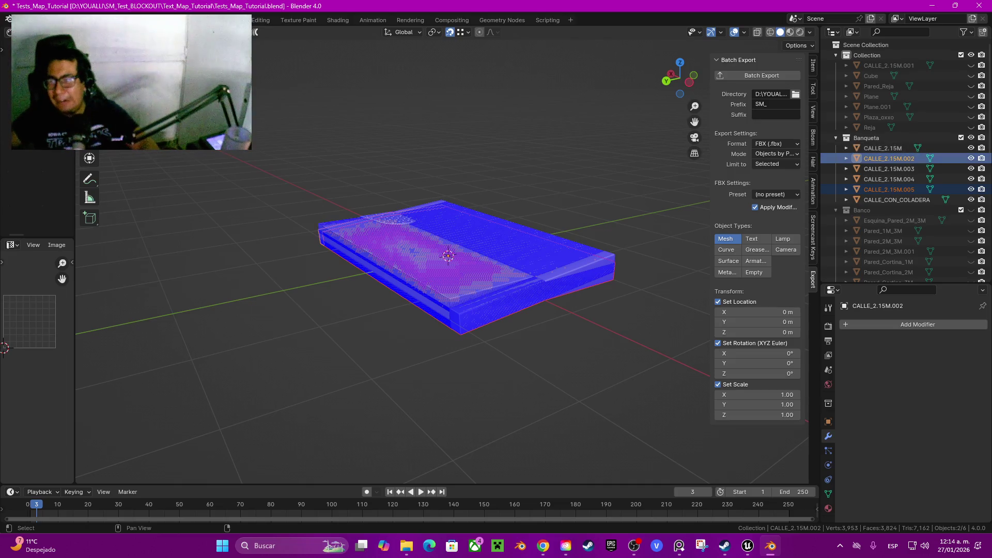
left_click(883, 148)
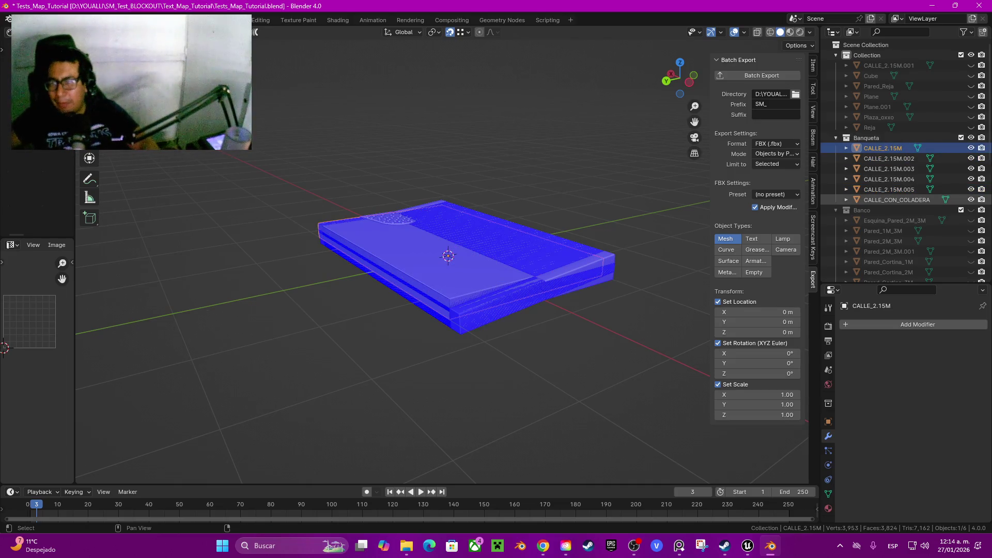
left_click(896, 200, "shift")
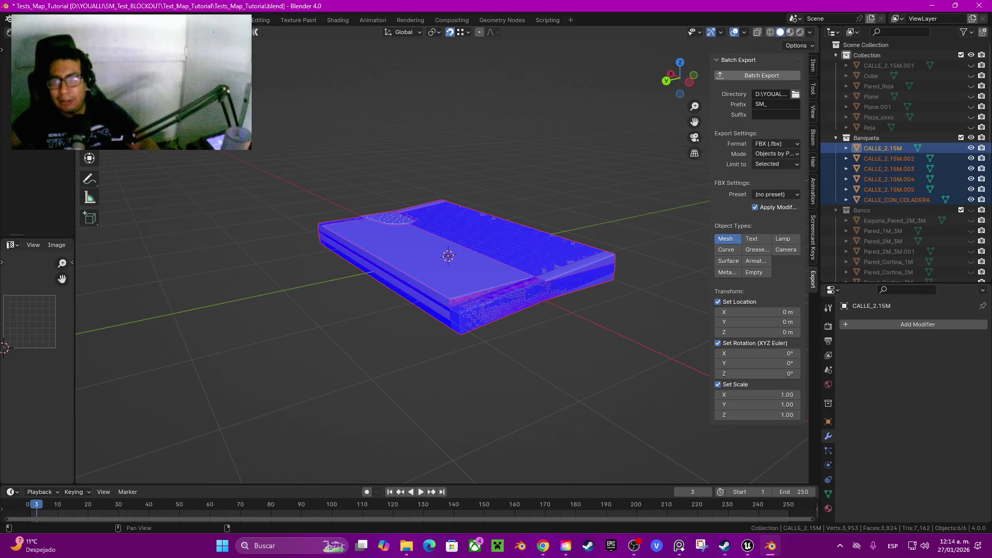
left_click(762, 76)
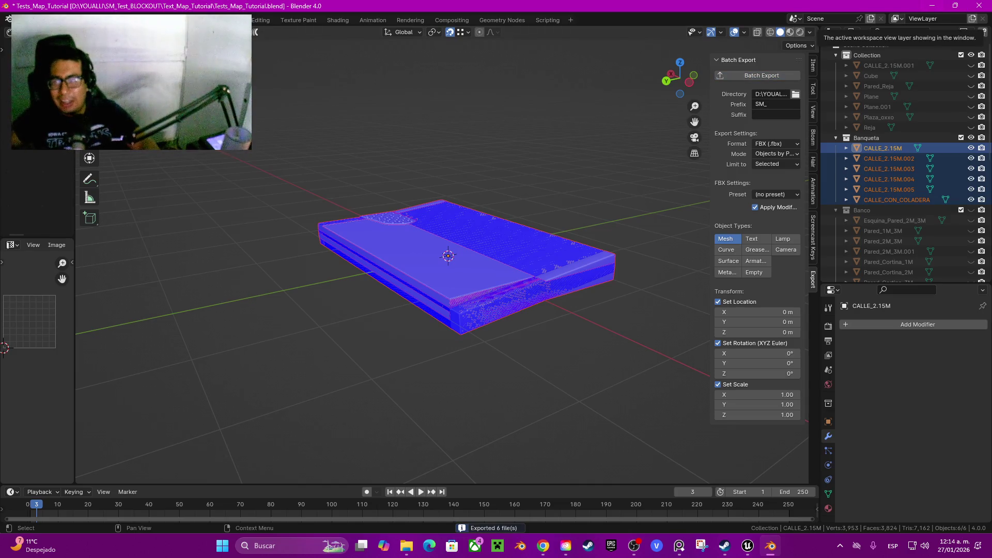
key("super+Down")
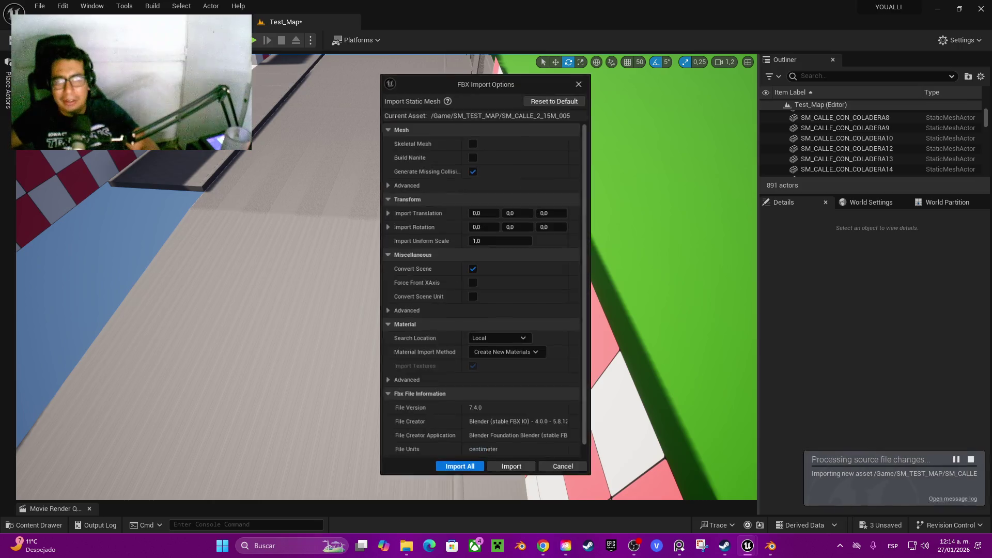
Reimport the exported street meshes with Import All and close the Message Log
right_click(490, 259)
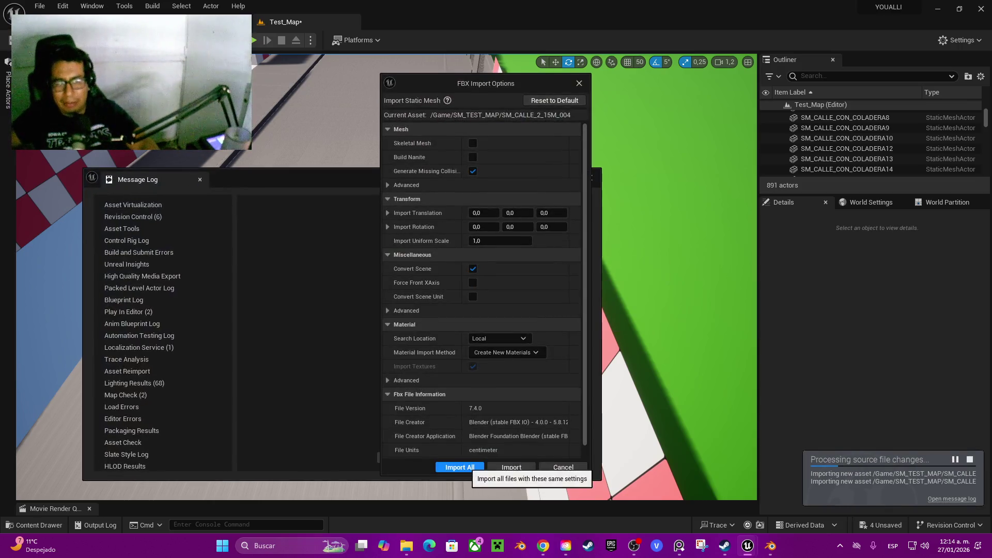
left_click(459, 468)
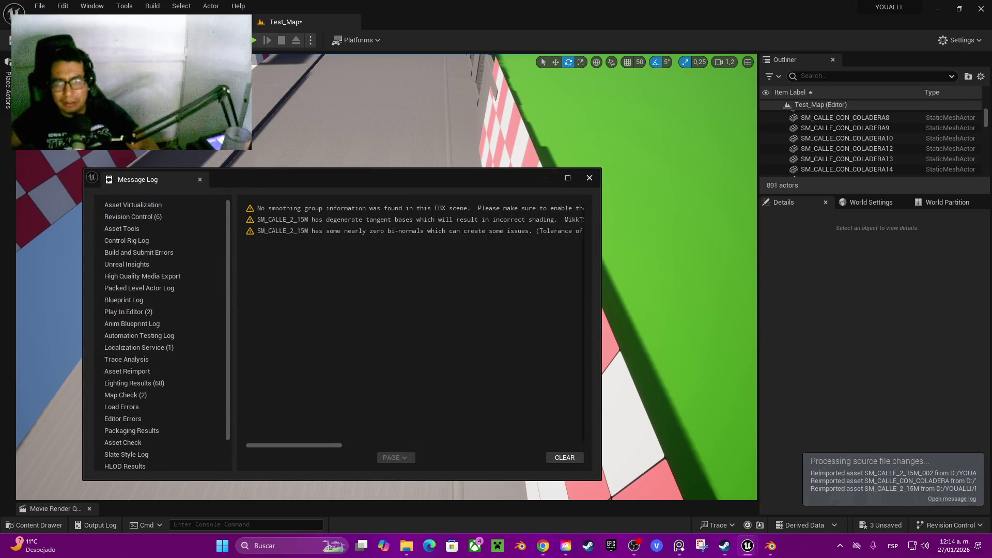
left_click(589, 178)
Drag SM_CALLE_2_15M_004 from the Content Drawer onto the road
left_click_drag(387, 277, 356, 281)
key("ctrl+space")
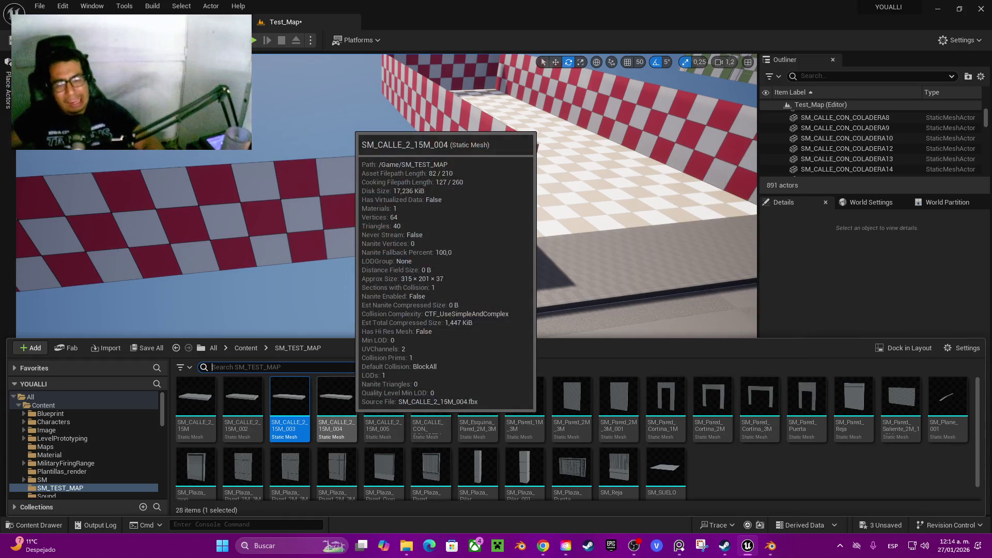
mouse_move(339, 397)
left_mouse_down()
mouse_move(406, 399)
mouse_move(481, 336)
mouse_move(456, 403)
mouse_move(440, 400)
mouse_move(473, 424)
left_mouse_up()
key("ctrl+space")
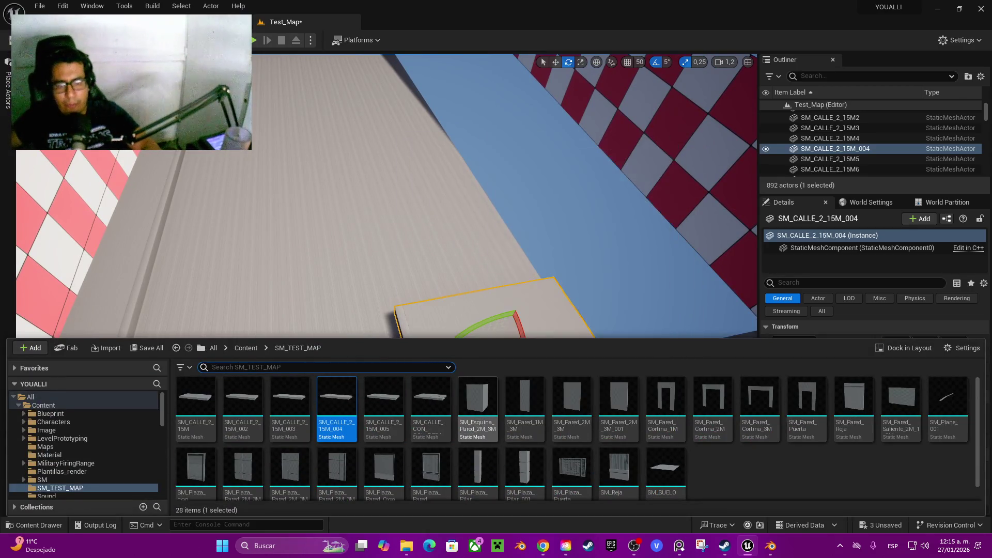
Place SM_CALLE_2_15M_005 in the level, moving SM_CALLE_2_15M_004 further up the road
left_click(431, 403)
left_click(383, 403)
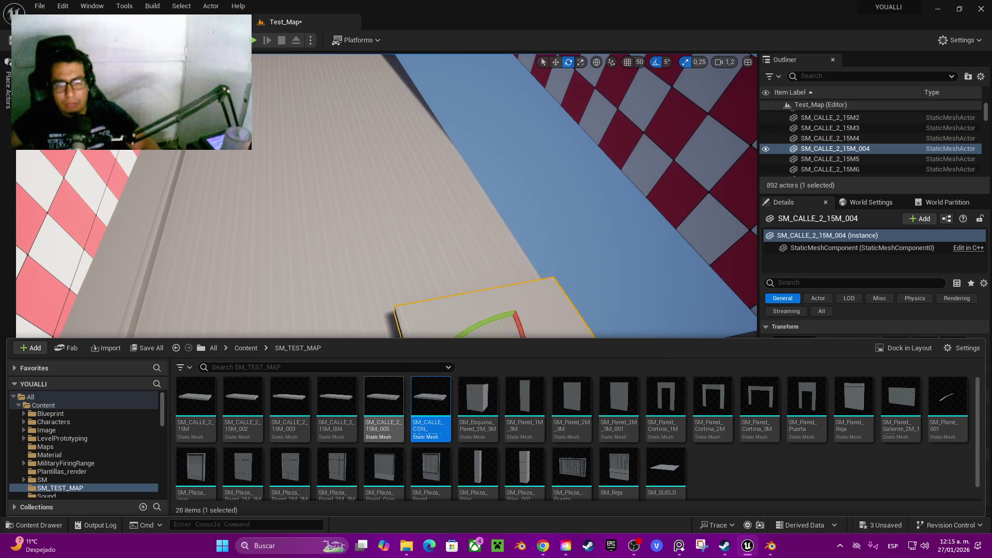
mouse_move(384, 403)
left_mouse_down()
mouse_move(351, 372)
mouse_move(344, 398)
mouse_move(390, 400)
left_mouse_up()
left_click(408, 387)
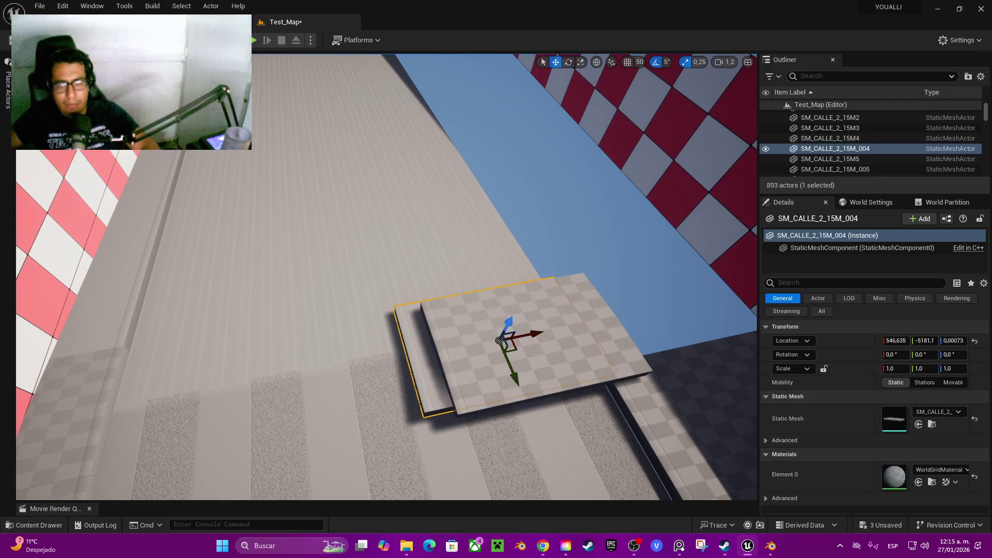
left_click_drag(514, 376, 464, 256)
left_click(516, 362)
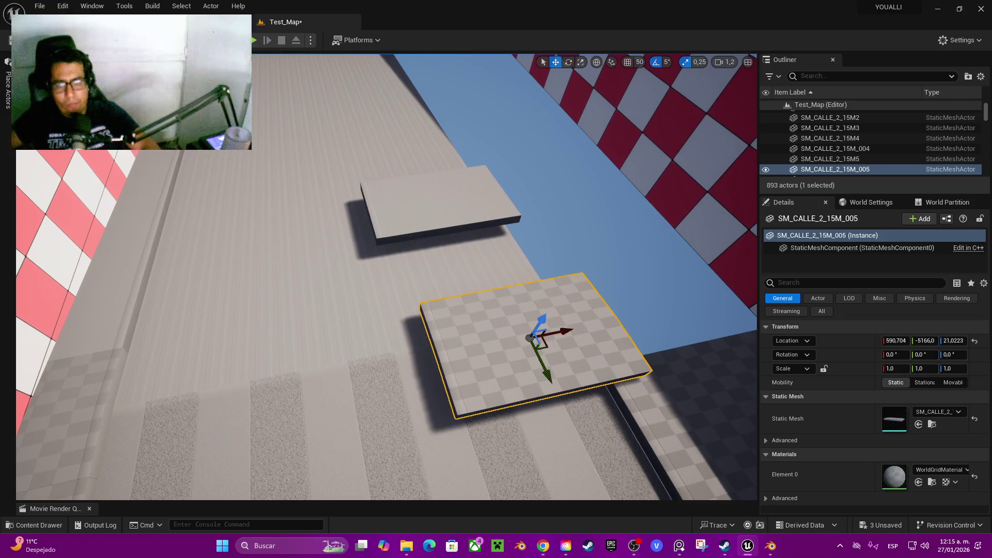
left_click_drag(565, 331, 692, 288)
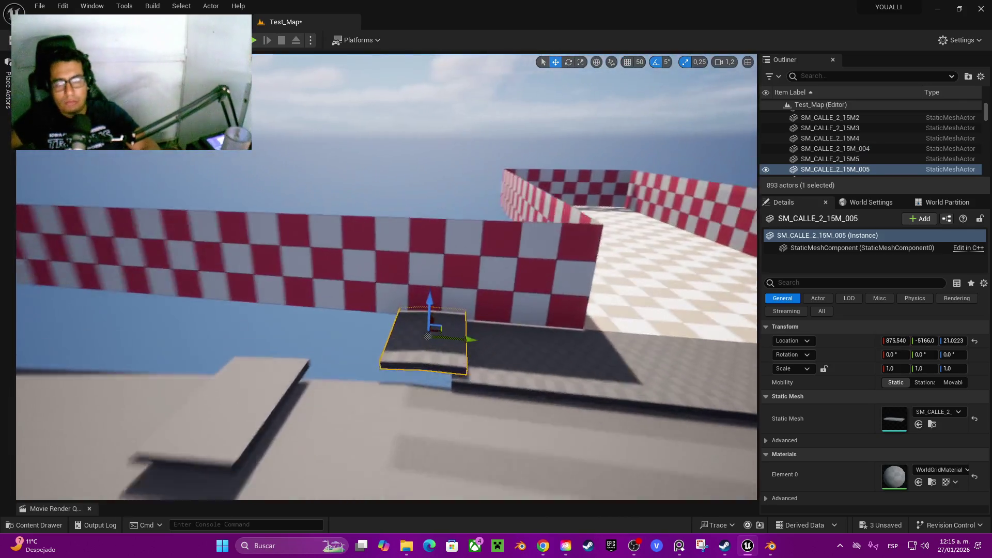
Pivot SM_CALLE_2_15M_005 at its corner, drop it, and align it at X 849.999, Y -5198.2, Z 0
left_click_drag(388, 279, 383, 245)
middle_click(461, 307, "alt")
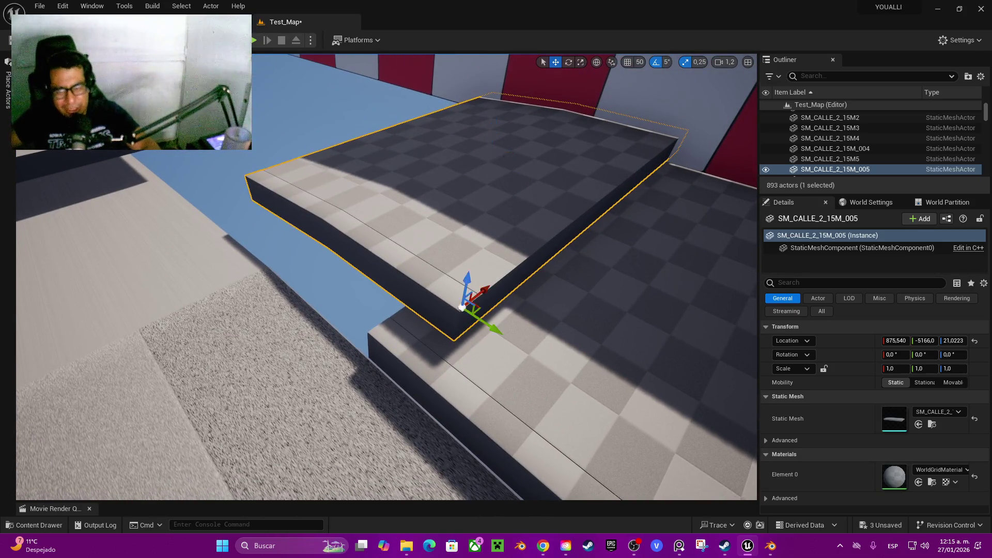
scroll(386, 276, "down", 5)
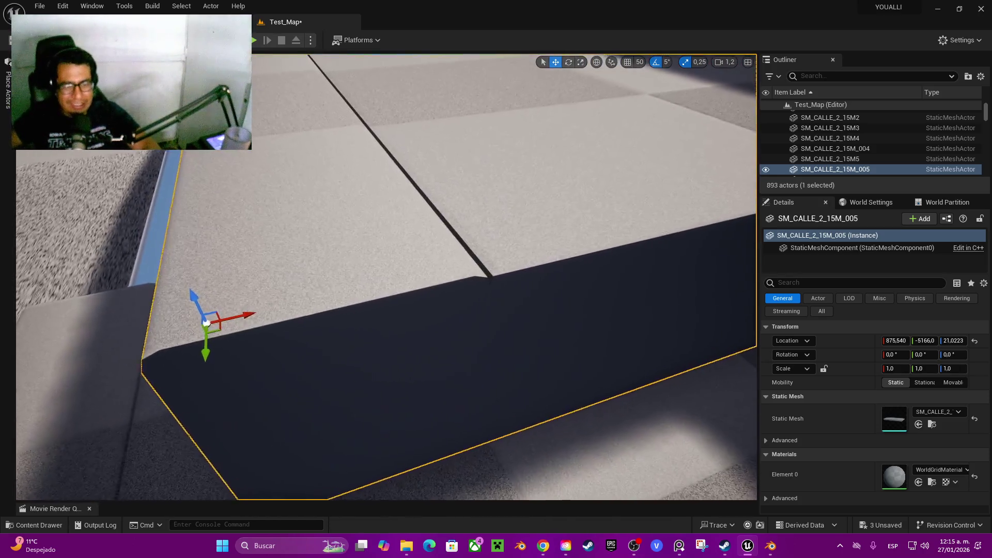
scroll(387, 276, "up", 2)
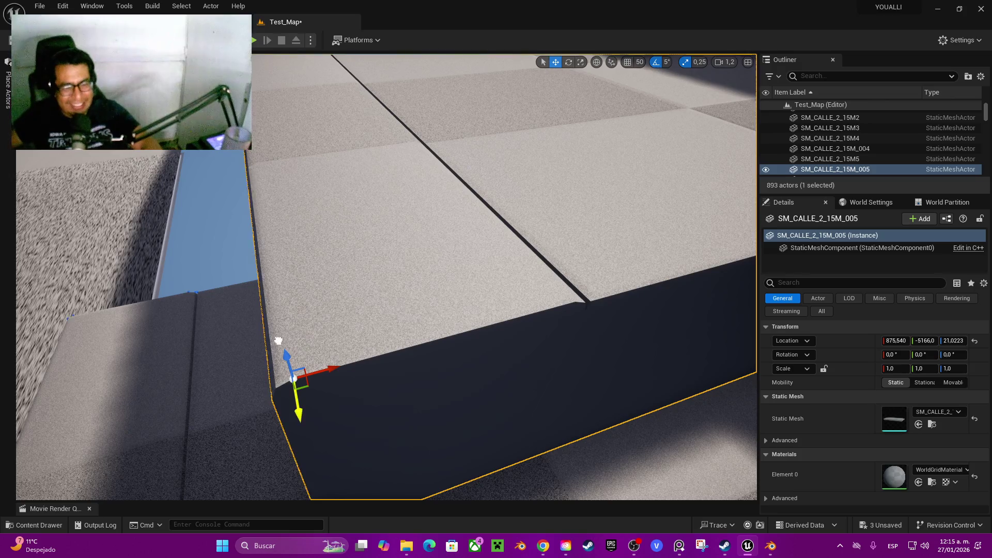
mouse_move(243, 245)
left_mouse_down()
mouse_move(248, 305)
mouse_move(100, 288)
mouse_move(620, 277)
mouse_move(543, 273)
mouse_move(542, 316)
mouse_move(393, 330)
mouse_move(356, 274)
mouse_move(393, 288)
left_mouse_up()
key("End")
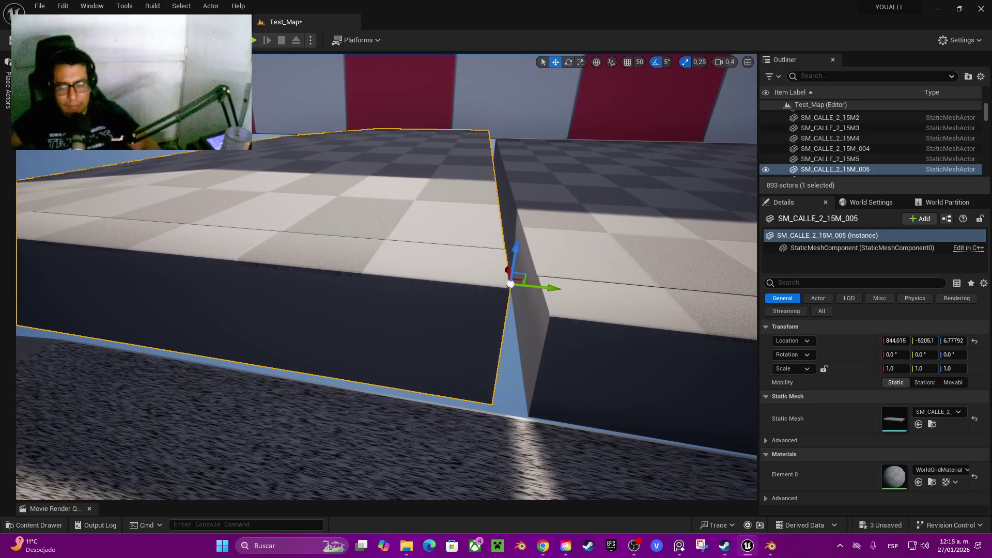
left_click_drag(577, 299, 632, 304)
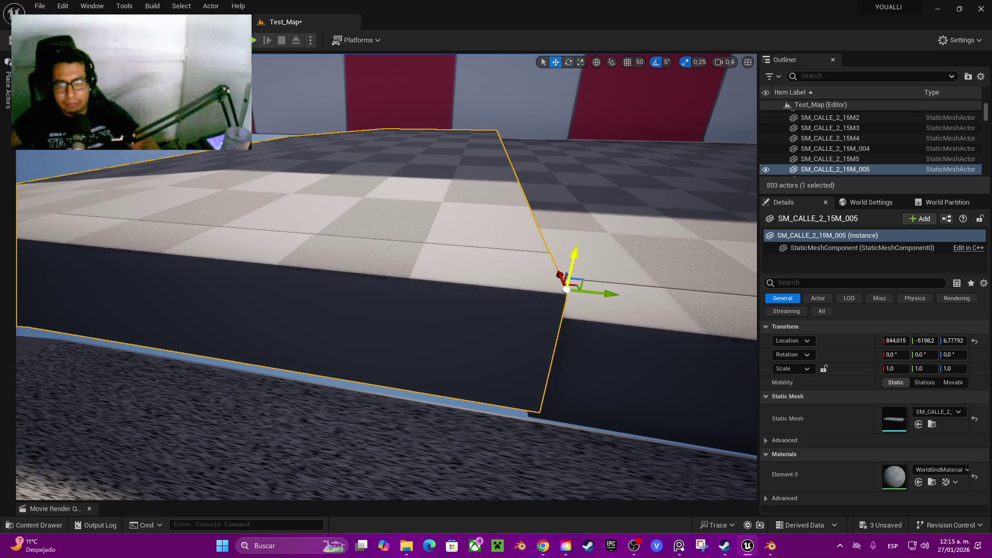
left_click_drag(574, 253, 561, 287)
mouse_move(555, 333)
left_mouse_down()
mouse_move(567, 339)
mouse_move(558, 299)
mouse_move(516, 310)
mouse_move(496, 331)
mouse_move(437, 242)
left_mouse_up()
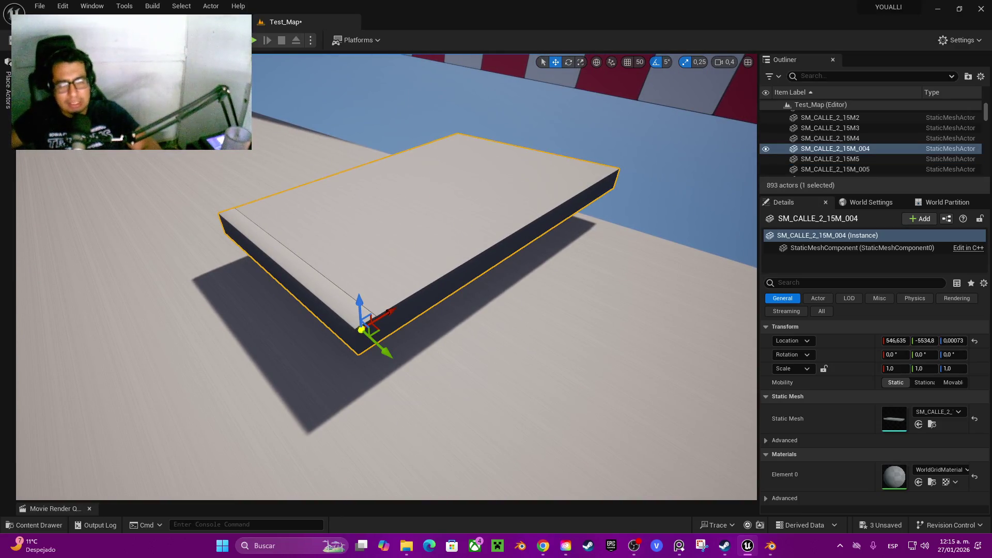
Move SM_CALLE_2_15M_004 onto the curb line and lower it toward the adjoining curb's height
mouse_move(536, 258)
left_mouse_down()
mouse_move(649, 213)
mouse_move(662, 197)
left_mouse_up()
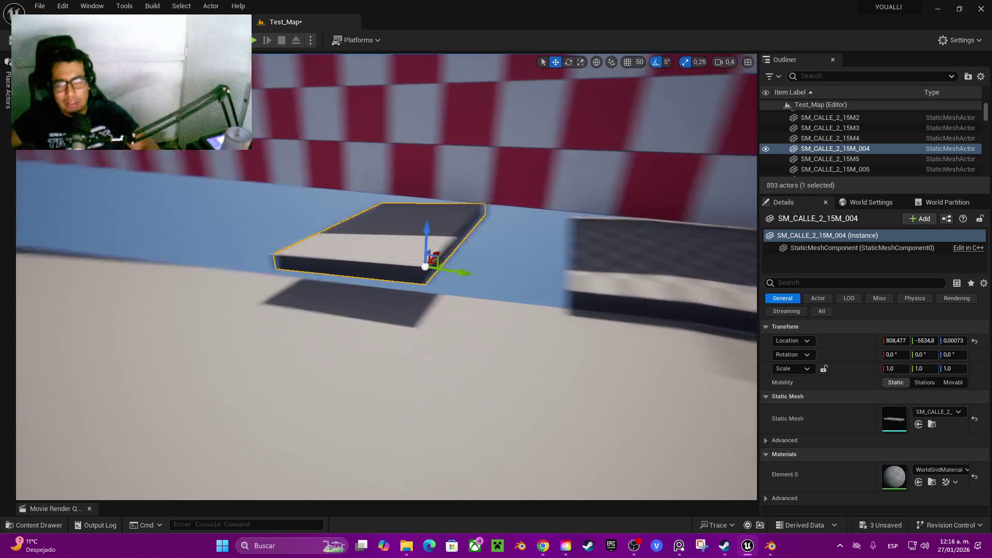
mouse_move(468, 269)
left_mouse_down()
mouse_move(587, 294)
mouse_move(603, 311)
left_mouse_up()
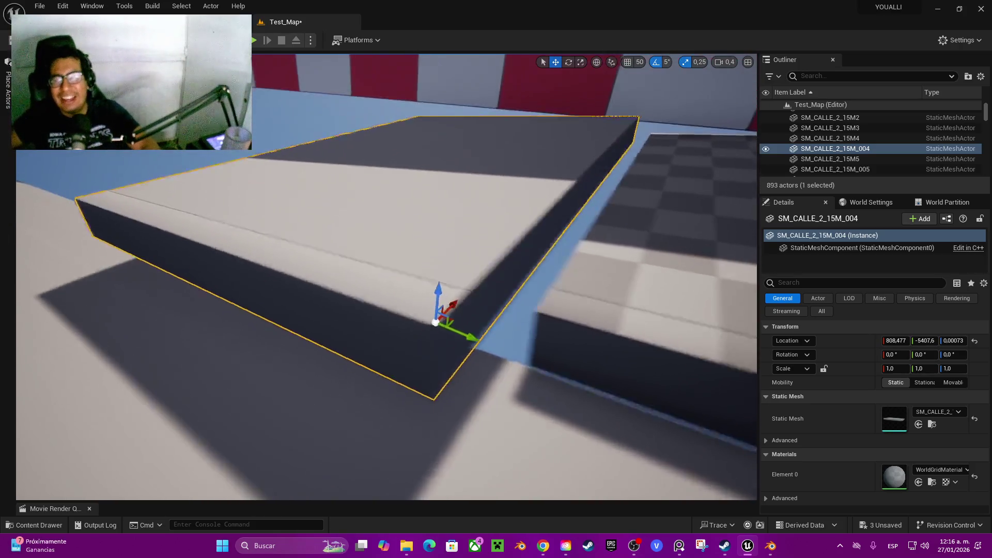
mouse_move(359, 300)
left_mouse_down()
mouse_move(446, 241)
mouse_move(493, 288)
left_mouse_up()
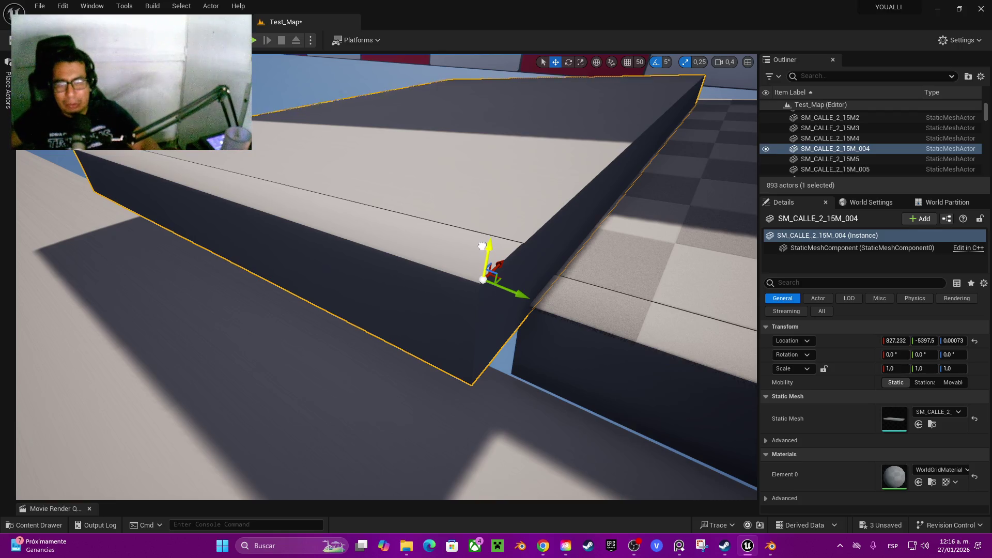
left_click_drag(482, 246, 475, 290)
mouse_move(546, 293)
left_mouse_down()
mouse_move(572, 277)
mouse_move(564, 285)
left_mouse_up()
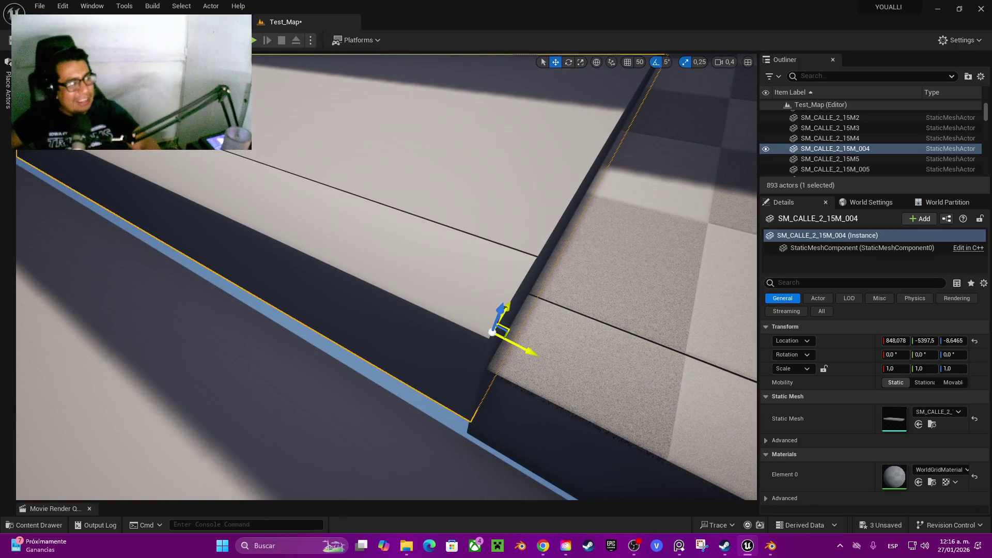
mouse_move(502, 308)
left_mouse_down()
mouse_move(498, 348)
mouse_move(502, 310)
mouse_move(498, 347)
mouse_move(502, 331)
left_mouse_up()
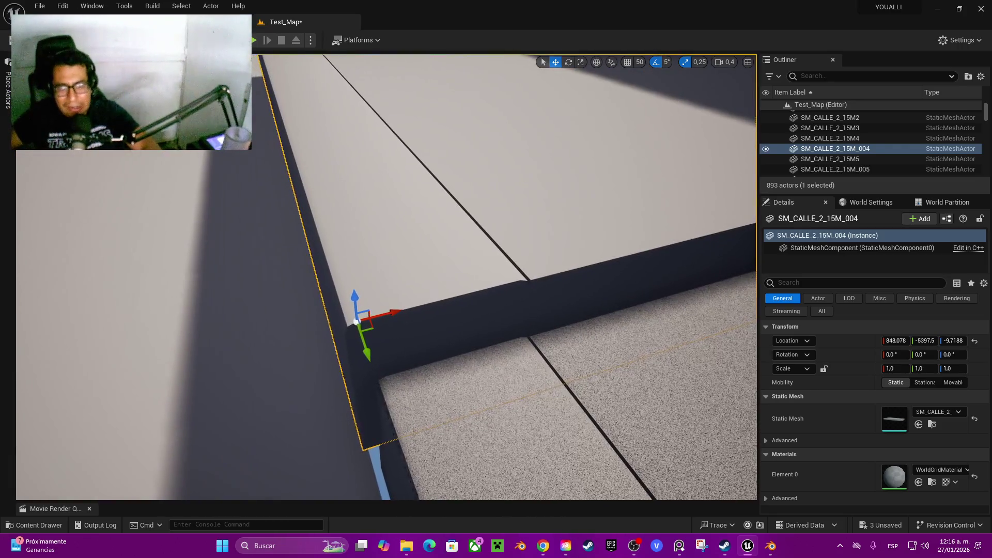
Close the remaining gaps at matching height, then Alt-drag a copy along Y to Y -5626.2
left_click_drag(395, 312, 414, 315)
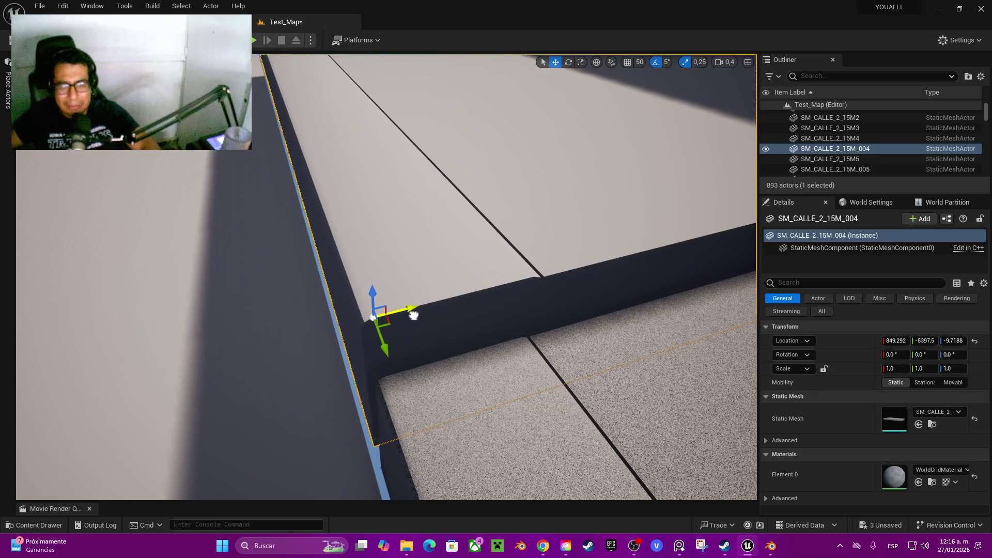
left_click_drag(502, 331, 502, 341)
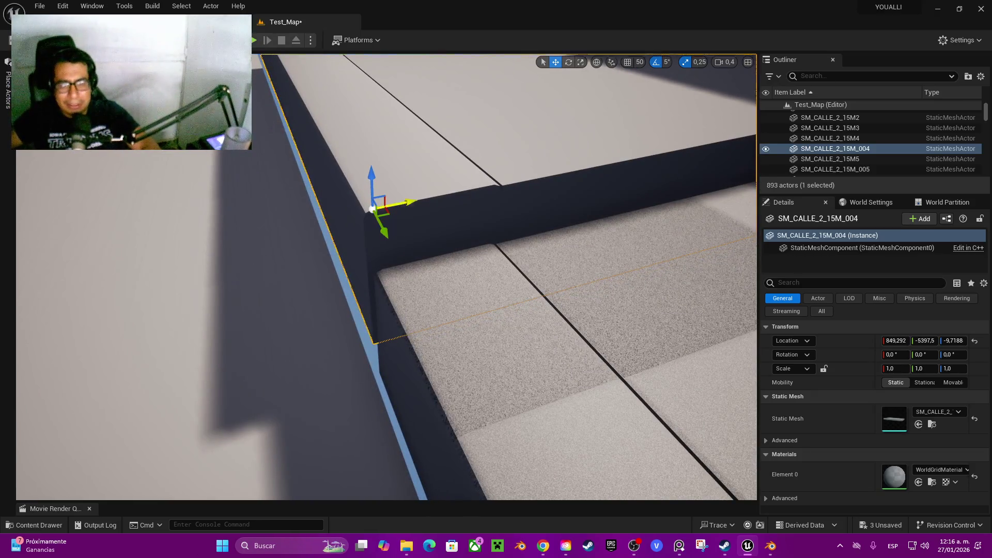
mouse_move(368, 186)
left_mouse_down()
mouse_move(365, 219)
mouse_move(408, 305)
left_mouse_up()
mouse_move(356, 325)
left_mouse_down()
mouse_move(346, 321)
mouse_move(367, 342)
mouse_move(373, 330)
mouse_move(357, 352)
left_mouse_up()
scroll(356, 351, "down", 5)
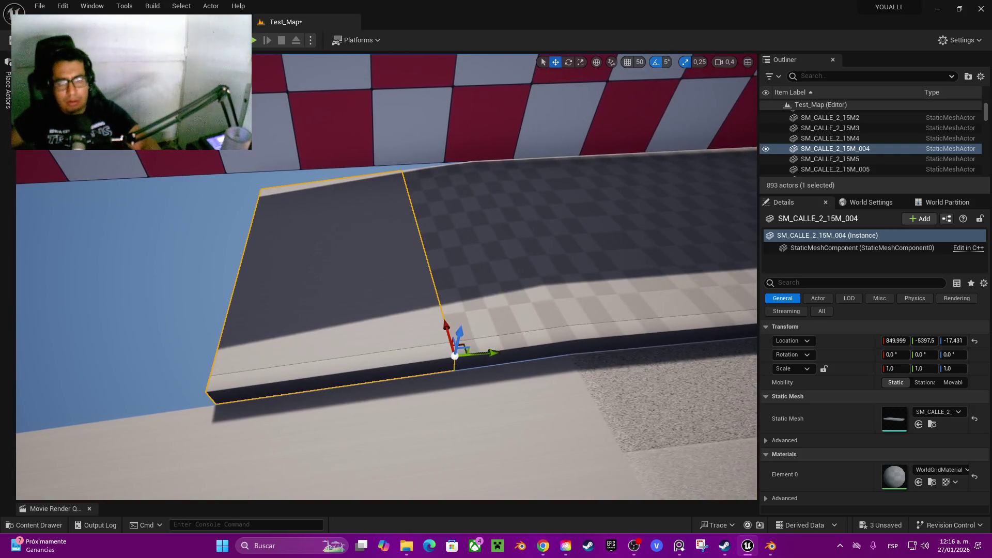
left_click_drag(498, 351, 204, 351, "alt")
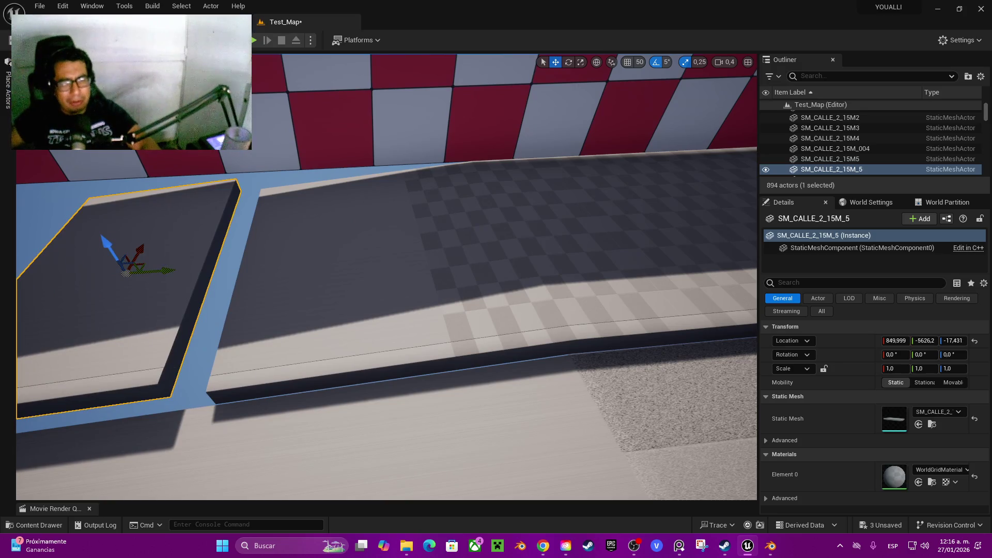
Align copy SM_CALLE_2_15M_5 at X 850, Y -5596.7, Z -34.862, then select both curb slabs
left_click_drag(108, 245, 118, 297)
scroll(387, 277, "up", 5)
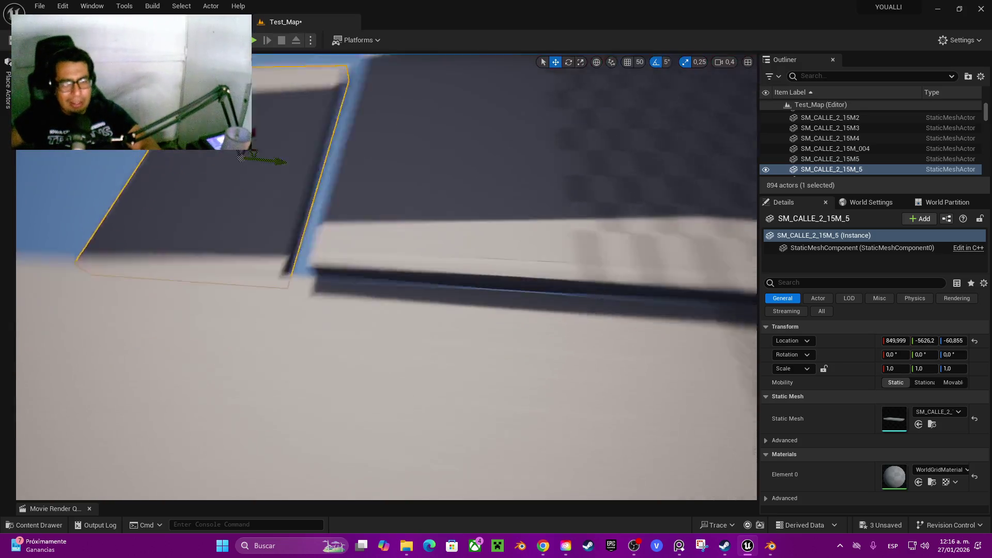
key("f")
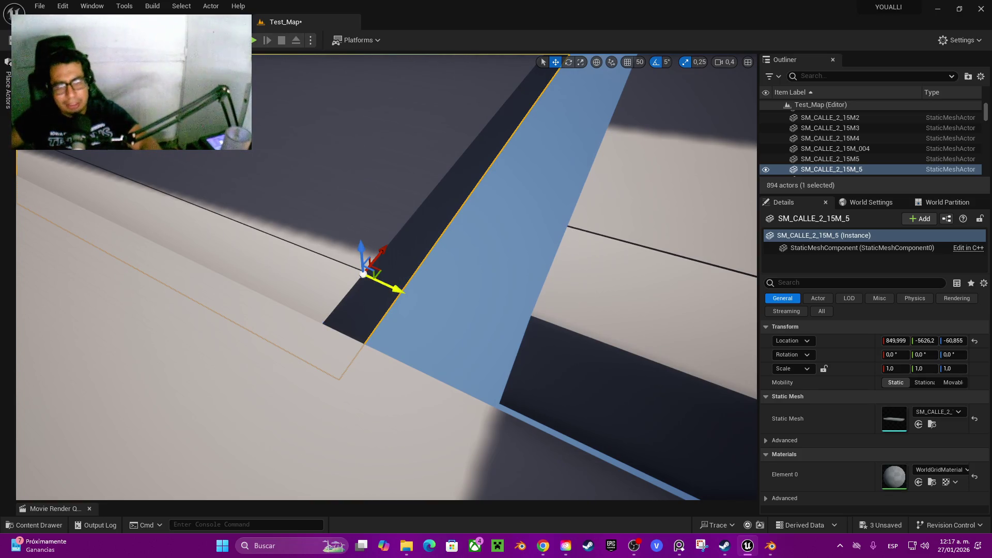
mouse_move(406, 305)
left_mouse_down()
mouse_move(468, 337)
mouse_move(528, 295)
mouse_move(545, 252)
mouse_move(553, 367)
left_mouse_up()
mouse_move(515, 328)
left_mouse_down()
mouse_move(480, 308)
mouse_move(485, 255)
left_mouse_up()
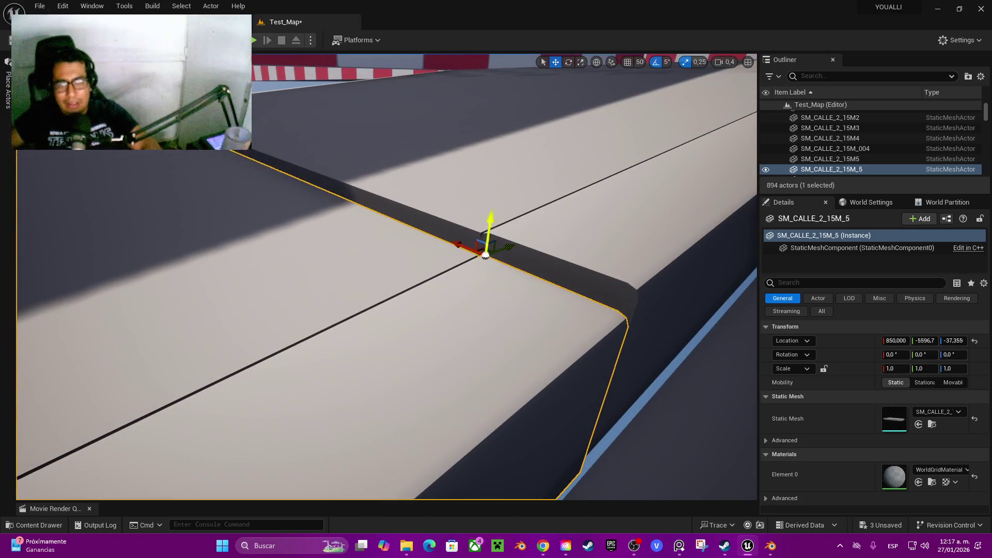
left_click_drag(491, 219, 498, 192)
left_click_drag(489, 233, 542, 240)
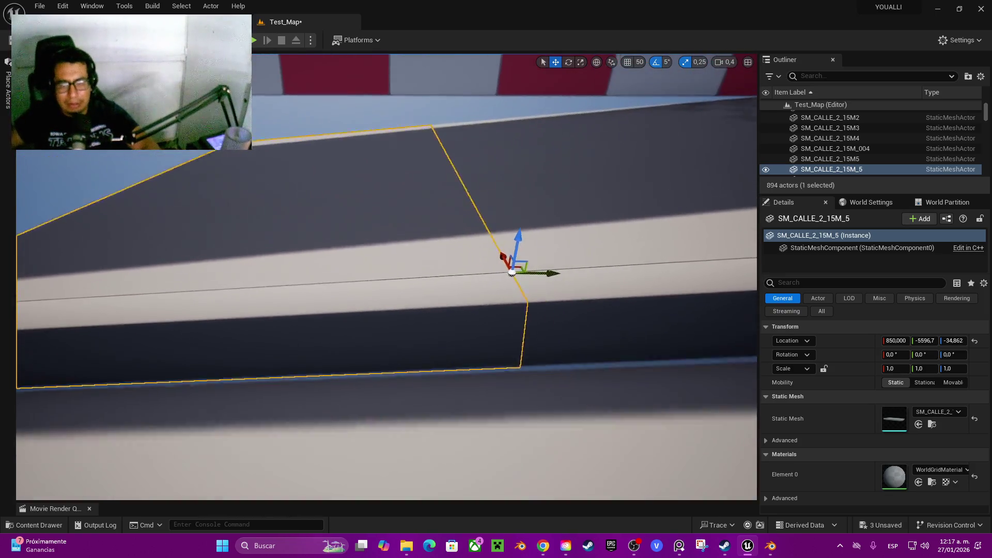
key("f")
left_click(594, 217, "ctrl")
Alt-drag copies of the curb slab pair to extend the curb further along the road
key("f")
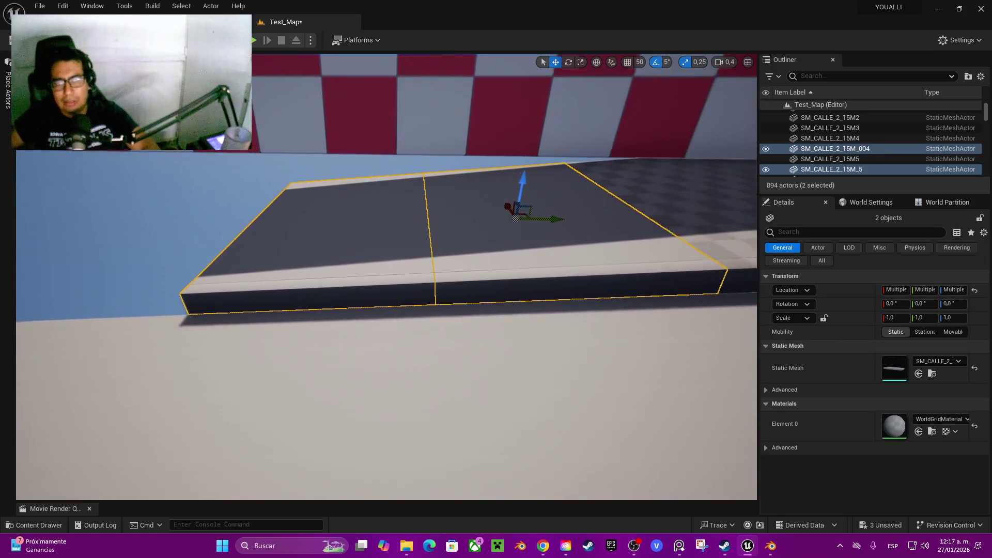
left_click_drag(381, 248, 116, 262)
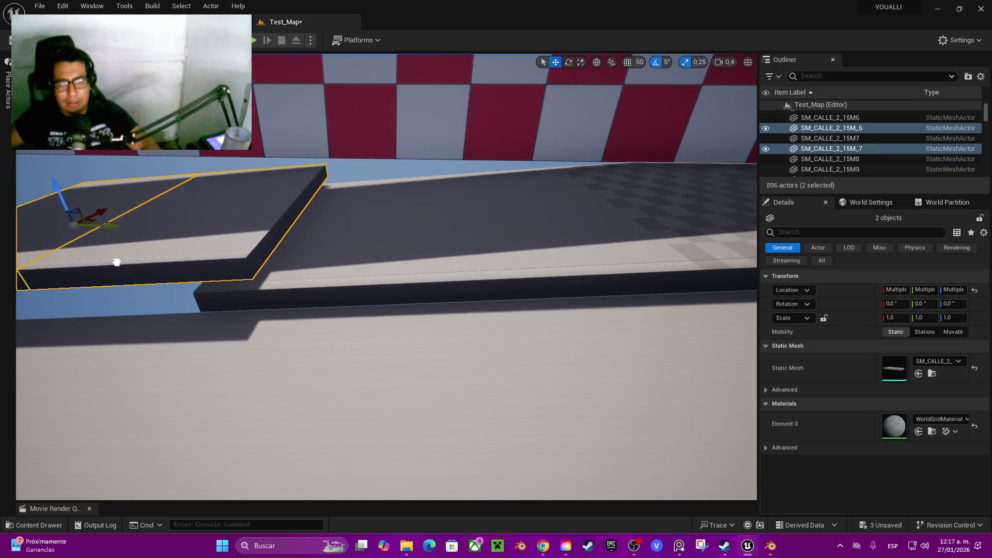
key("w")
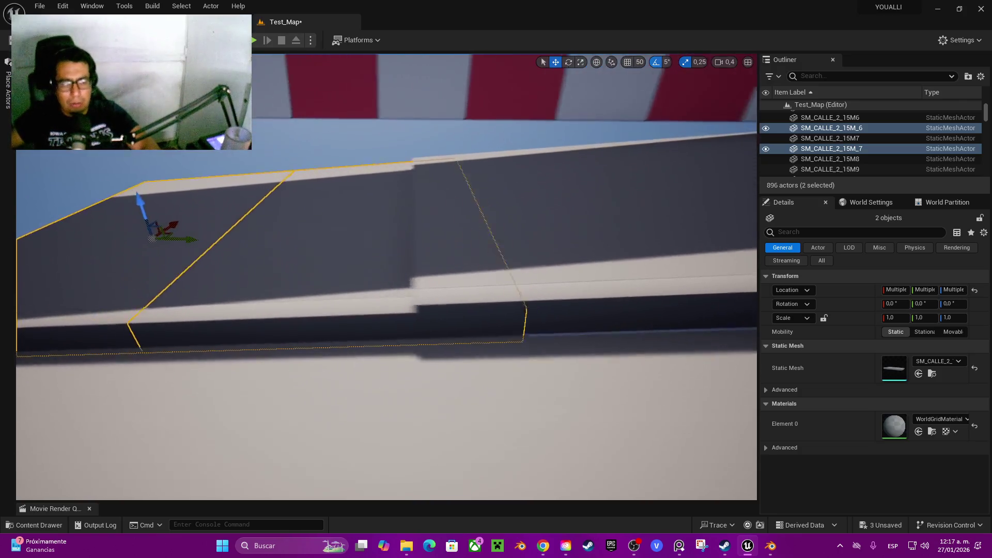
left_click_drag(548, 339, 336, 339)
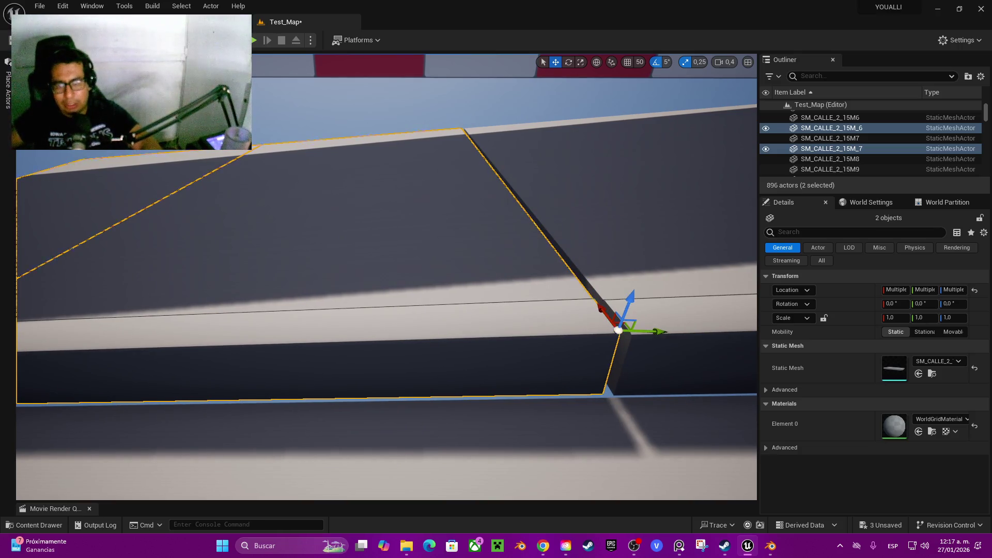
left_click_drag(651, 334, 662, 336)
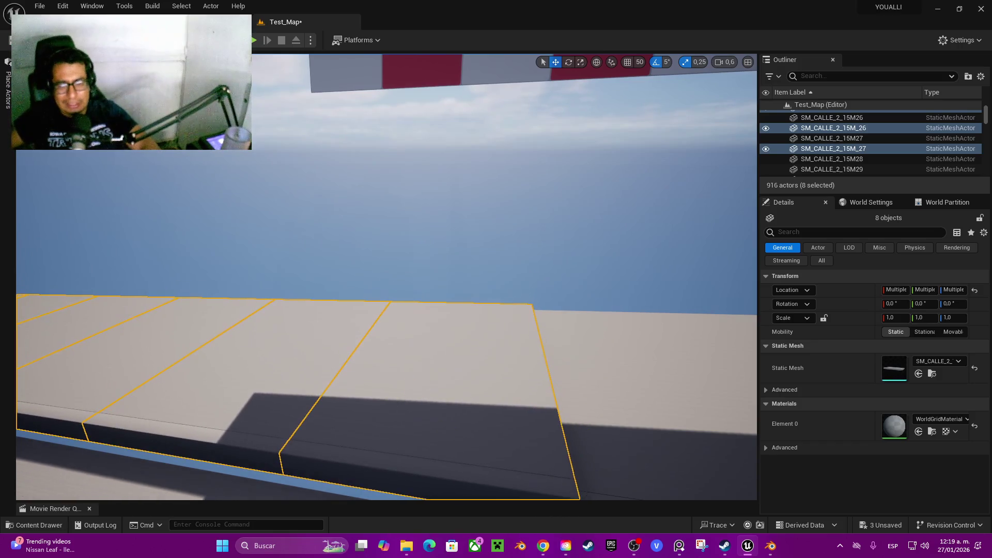
left_click_drag(523, 423, 413, 417)
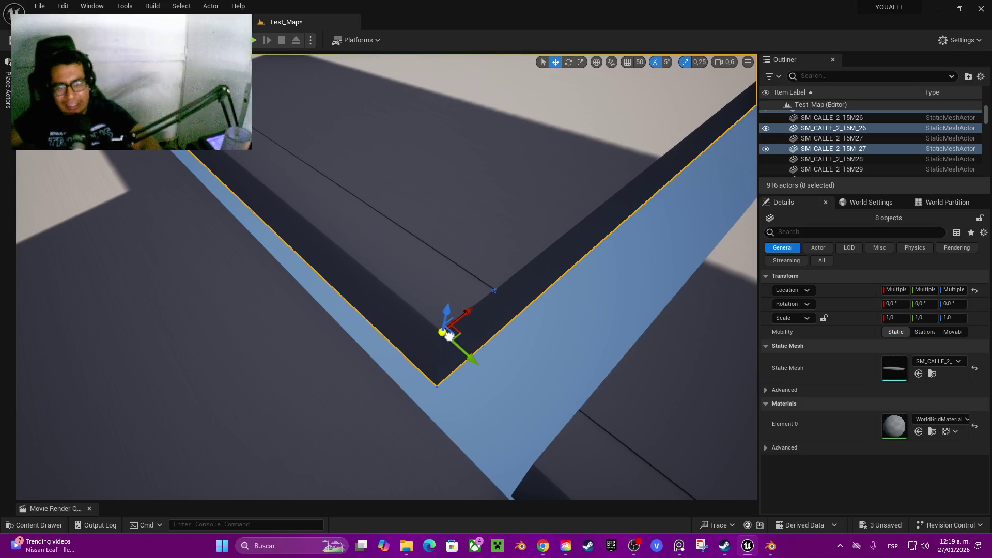
mouse_move(453, 312)
left_mouse_down()
mouse_move(455, 330)
mouse_move(559, 448)
left_mouse_up()
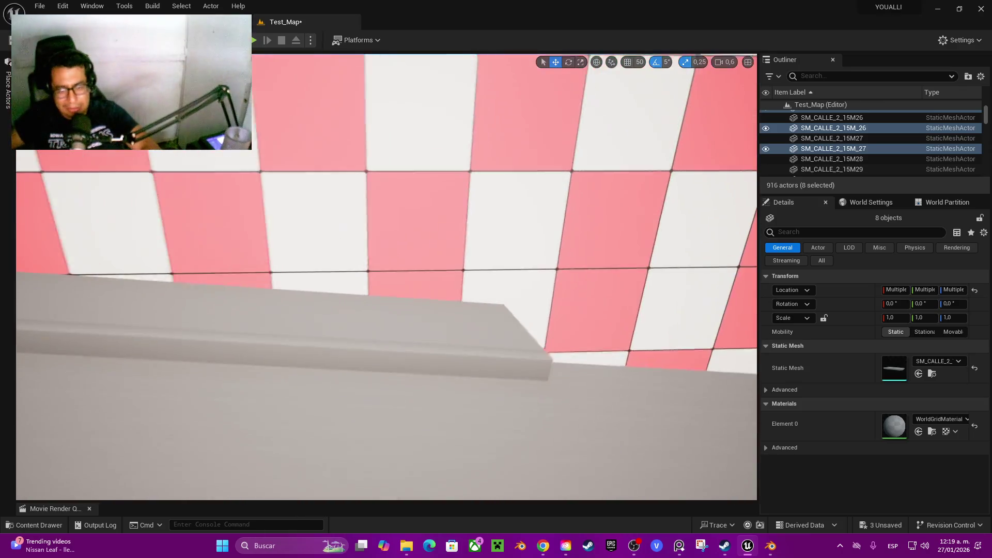
Select the COLADERA drain-edge pieces and shift them down against the wall
left_click(394, 288)
left_click(217, 298, "ctrl")
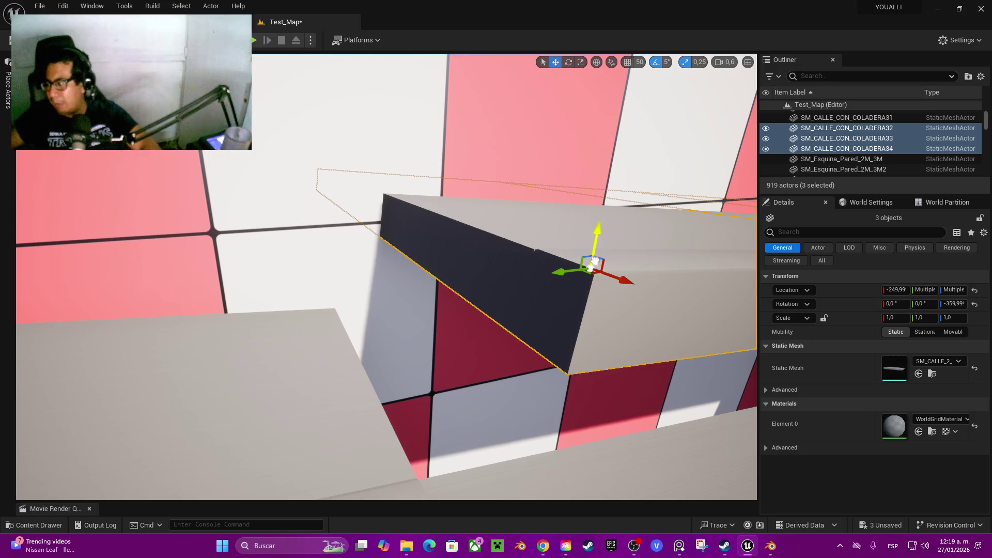
left_click_drag(595, 261, 584, 367)
mouse_move(559, 434)
left_mouse_down()
mouse_move(443, 465)
mouse_move(450, 491)
mouse_move(310, 465)
mouse_move(351, 439)
left_mouse_up()
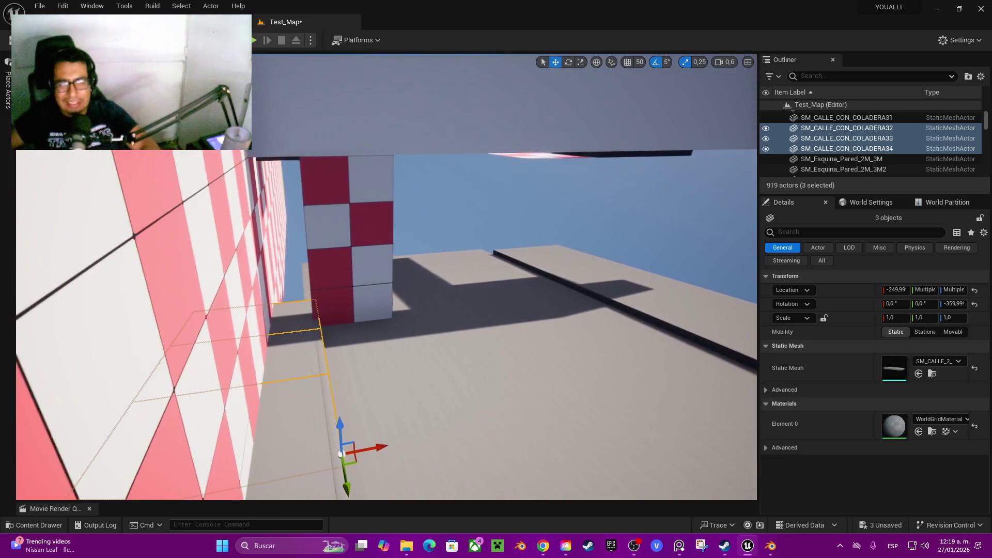
Delete the checkered column pieces SM_Pared_2M_3M83 and SM_Pared_2M_3M84
left_click(336, 305)
left_click(352, 217, "ctrl")
key("Delete")
mouse_move(353, 286)
left_mouse_down()
mouse_move(393, 304)
mouse_move(393, 264)
mouse_move(403, 285)
mouse_move(336, 287)
mouse_move(344, 297)
left_mouse_up()
left_click(426, 256)
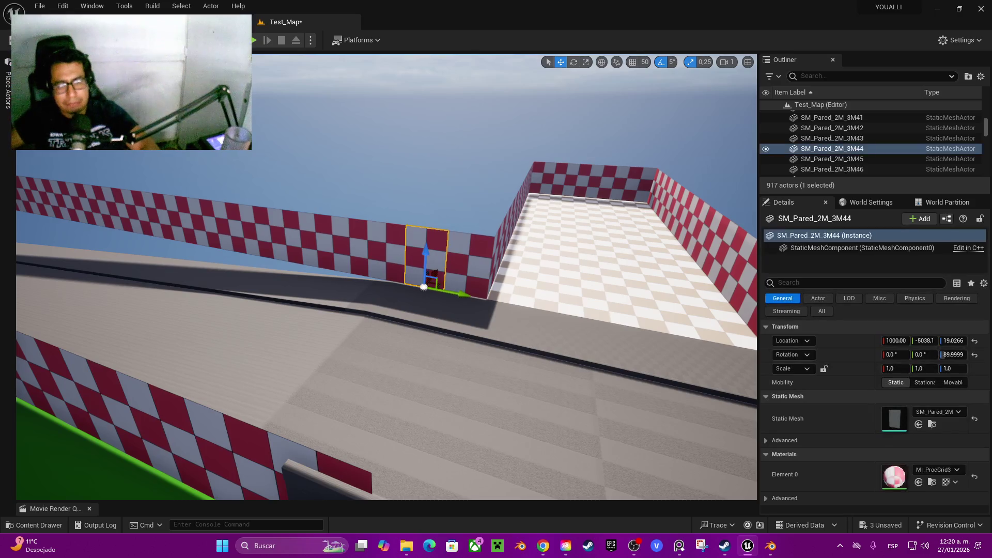
Select all 20 checkered wall panels along the track
left_click(467, 258, "ctrl")
left_click(387, 248, "ctrl")
left_click(351, 243, "ctrl")
left_click(317, 240, "ctrl")
left_click(289, 243, "ctrl")
left_click(261, 235, "ctrl")
left_click(235, 228, "ctrl")
left_click(204, 222, "ctrl")
left_click(186, 217, "ctrl")
left_click(165, 212, "ctrl")
left_click(145, 207, "ctrl")
left_click(127, 201, "ctrl")
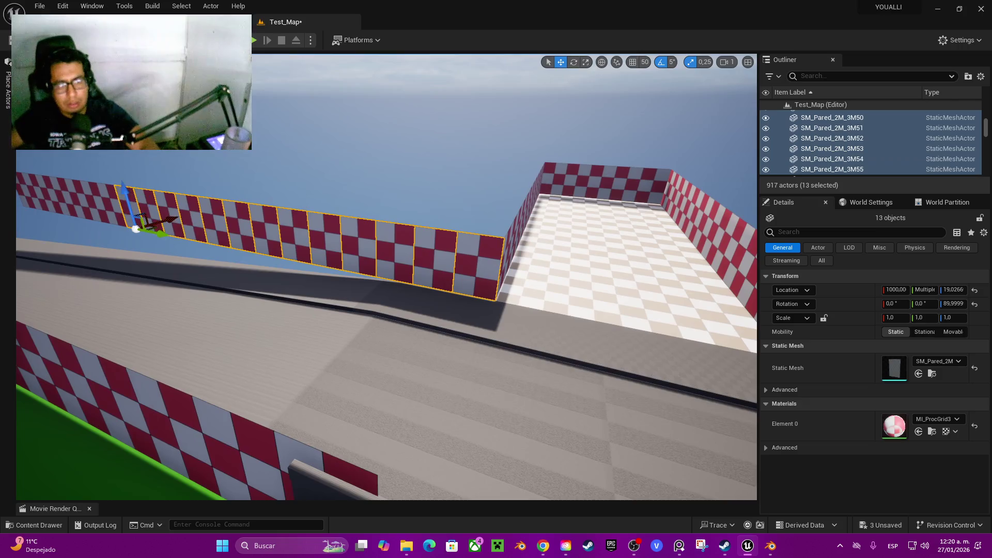
key("w")
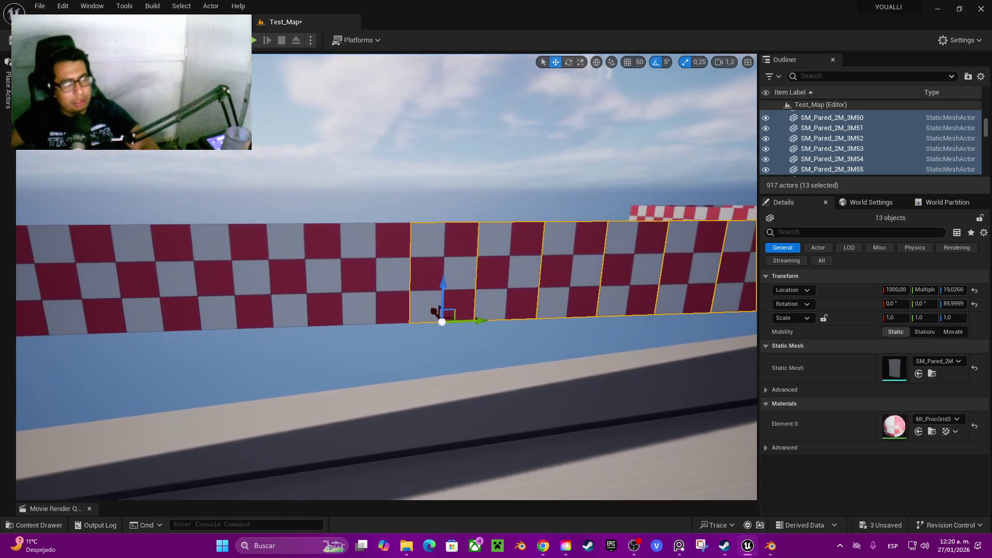
left_click(375, 274, "ctrl")
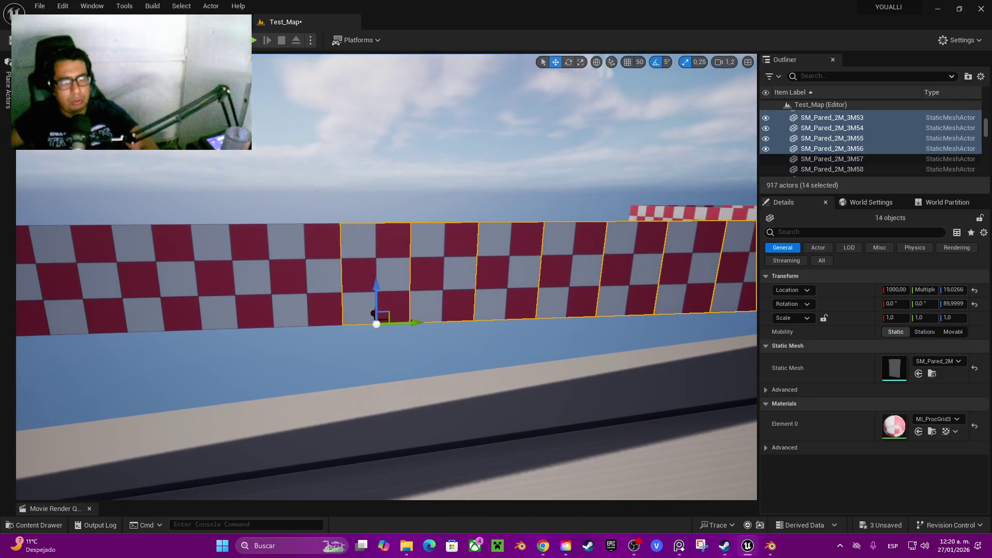
left_click(310, 310, "ctrl")
left_click(235, 310, "ctrl")
left_click(155, 310, "ctrl")
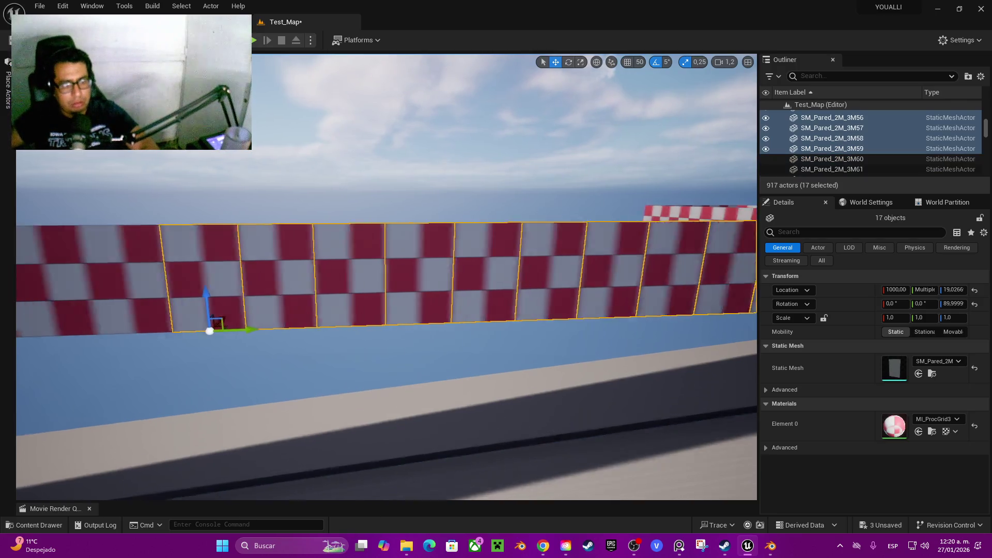
left_click(421, 289, "ctrl")
left_click(346, 289, "ctrl")
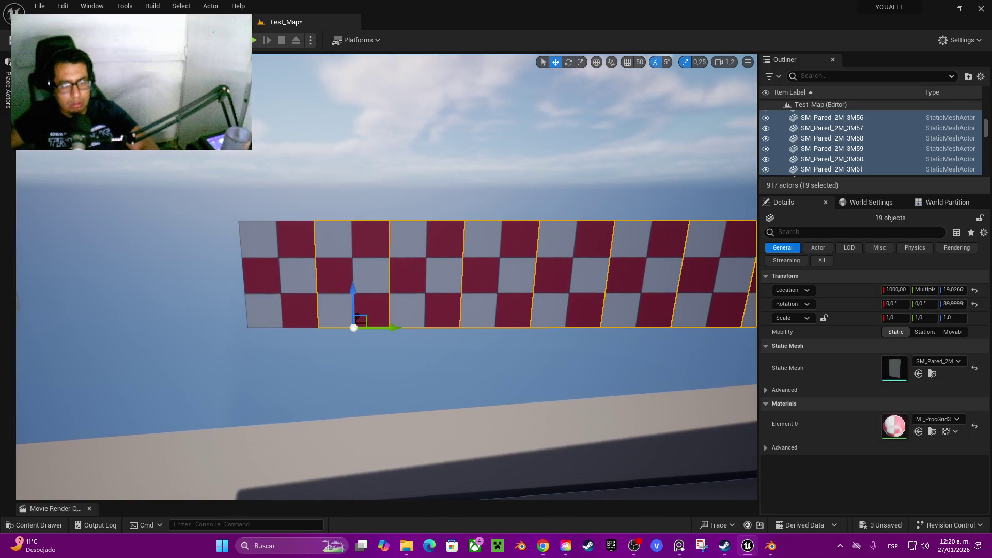
left_click(272, 290, "ctrl")
key("s")
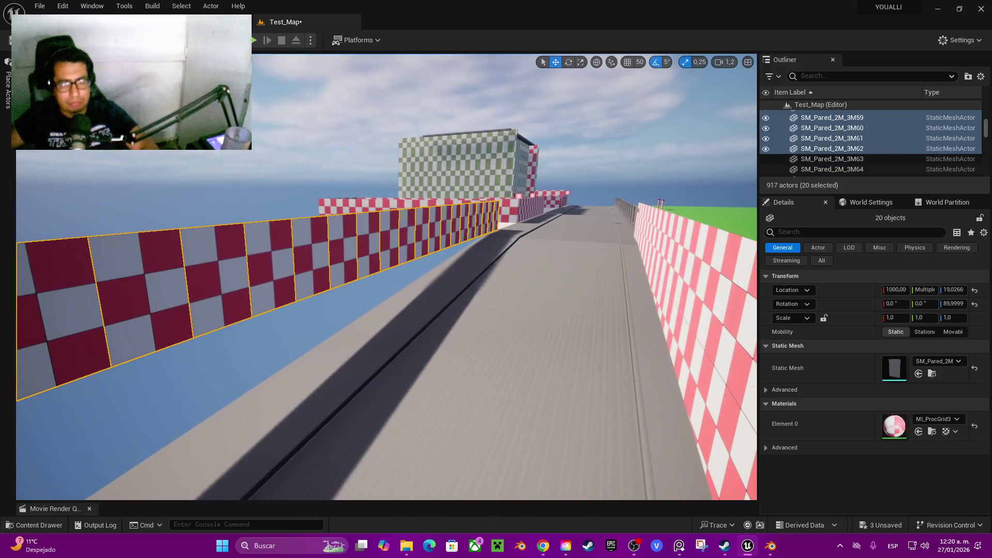
key("d")
Duplicate the wall downward and raise the copy to Z -280.97, directly beneath the original
mouse_move(222, 297)
left_mouse_down("alt")
mouse_move(241, 386)
mouse_move(230, 403)
left_mouse_up("alt")
scroll(362, 310, "up", 5)
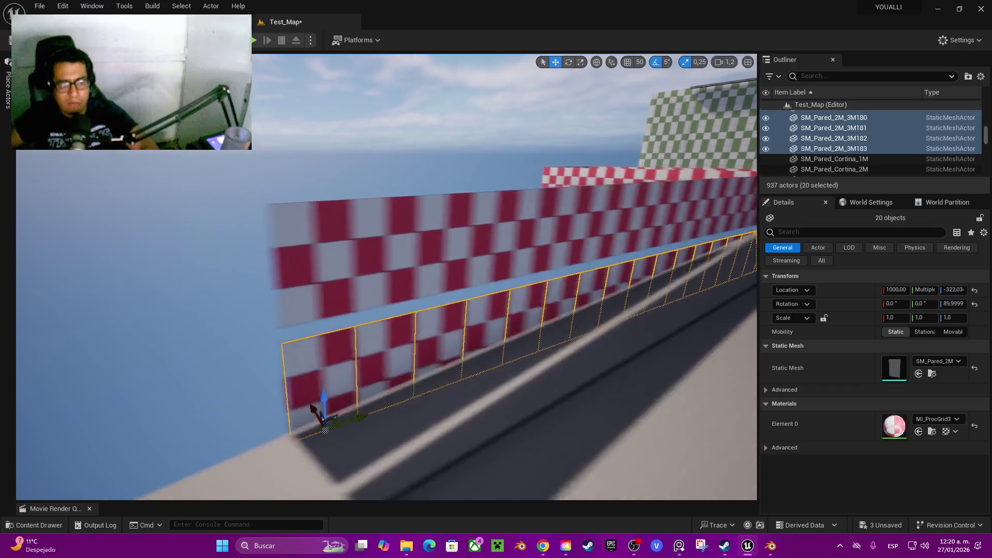
scroll(451, 486, "down", 2)
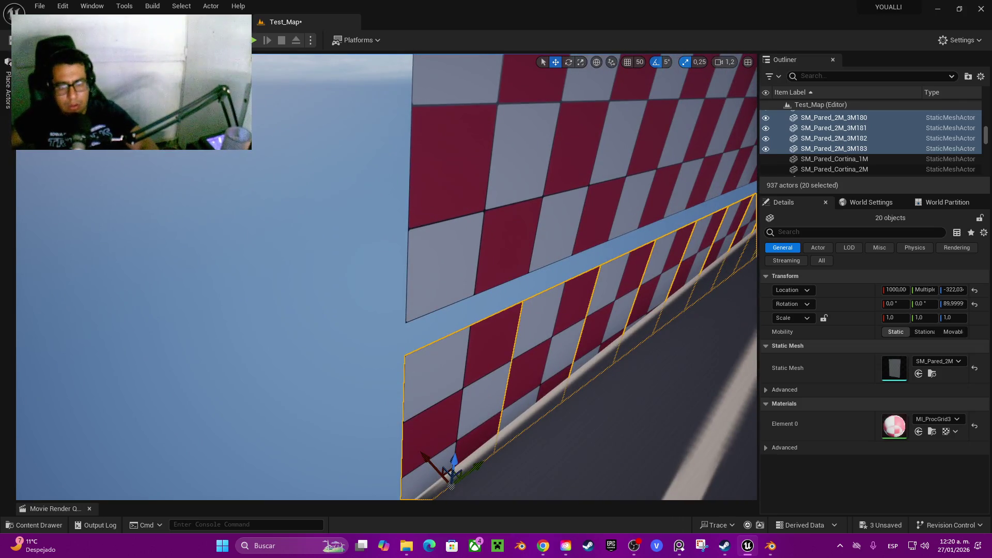
middle_click(412, 357, "alt")
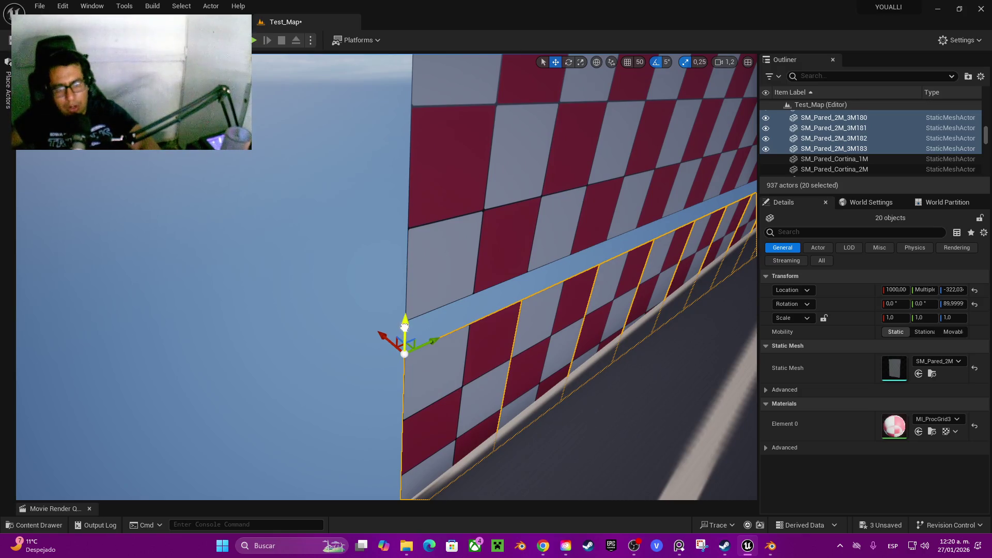
left_click_drag(415, 315, 413, 290)
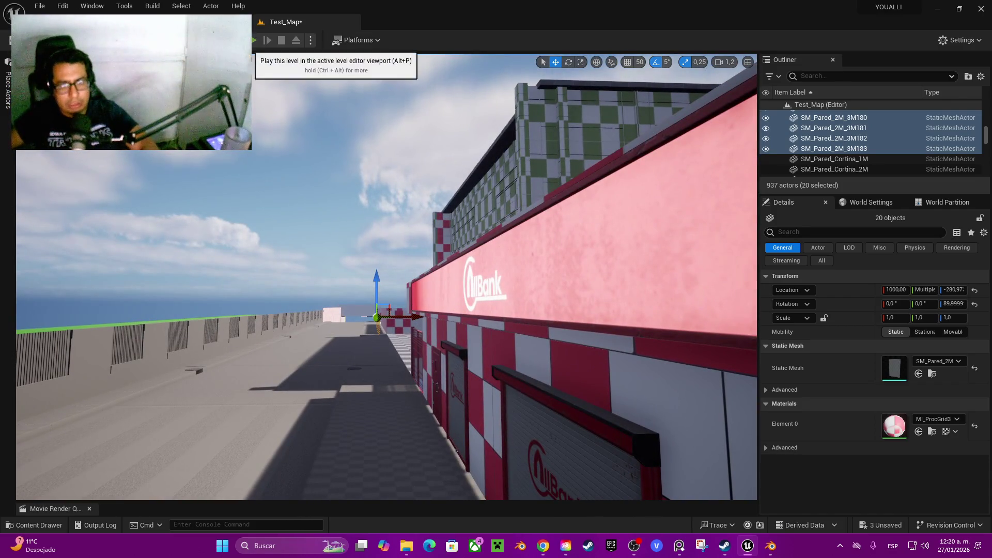
left_click(253, 40)
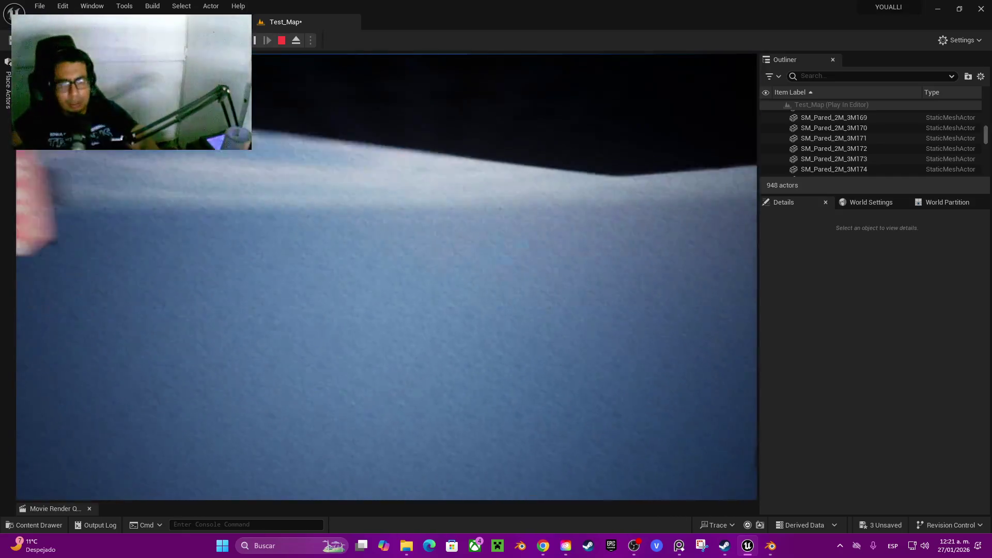
key("Escape")
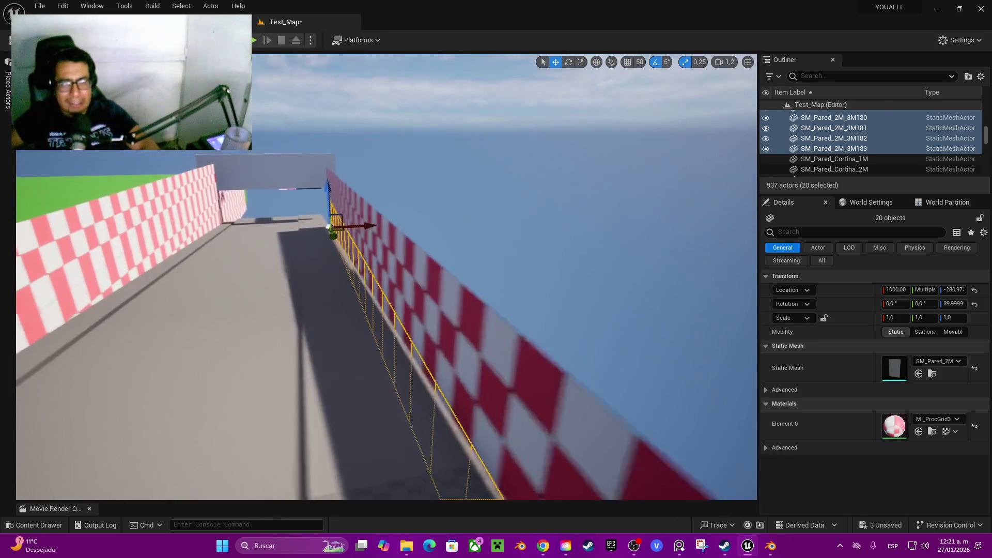
left_click(253, 40)
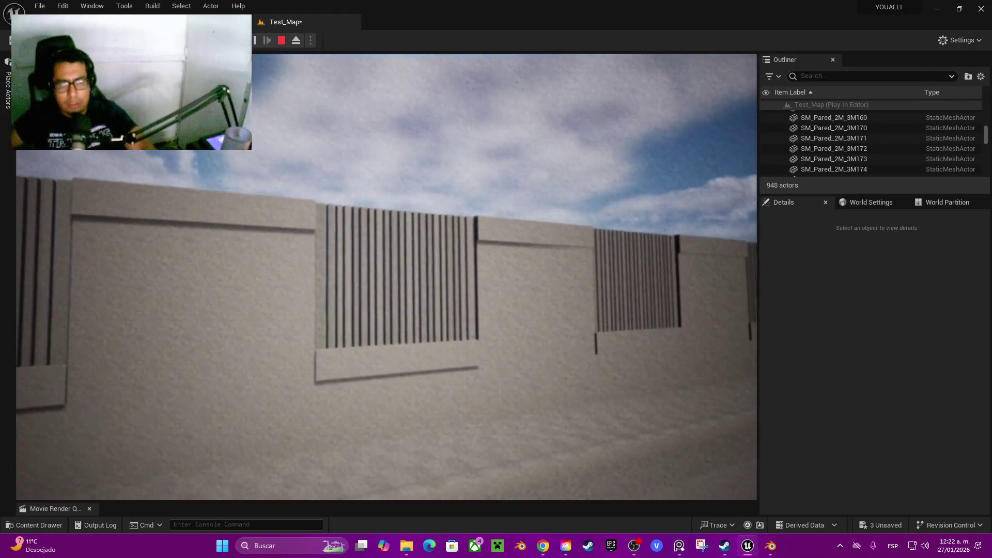
key("Escape")
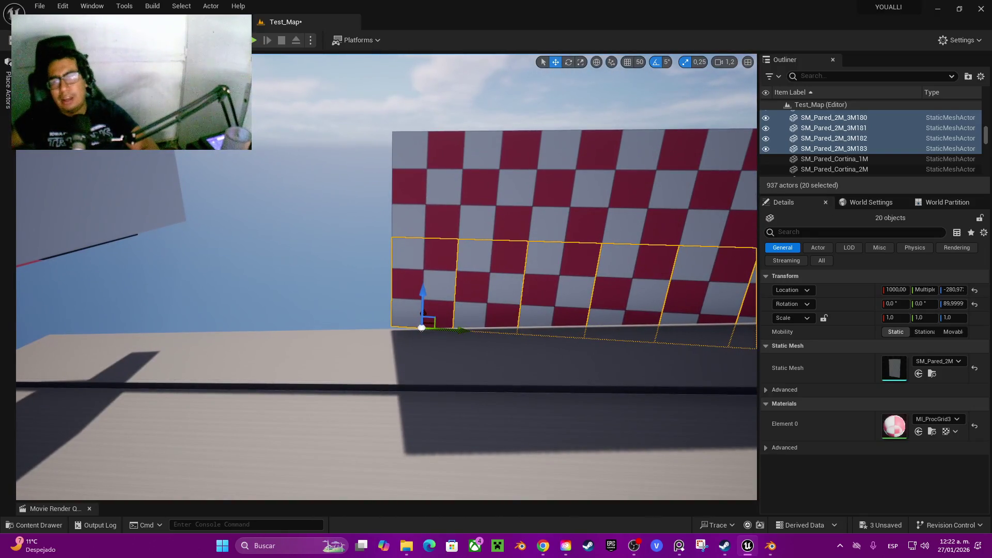
left_click(833, 128)
With grid snap on, copy the three end wall panels one row lower
left_click(833, 149, "shift")
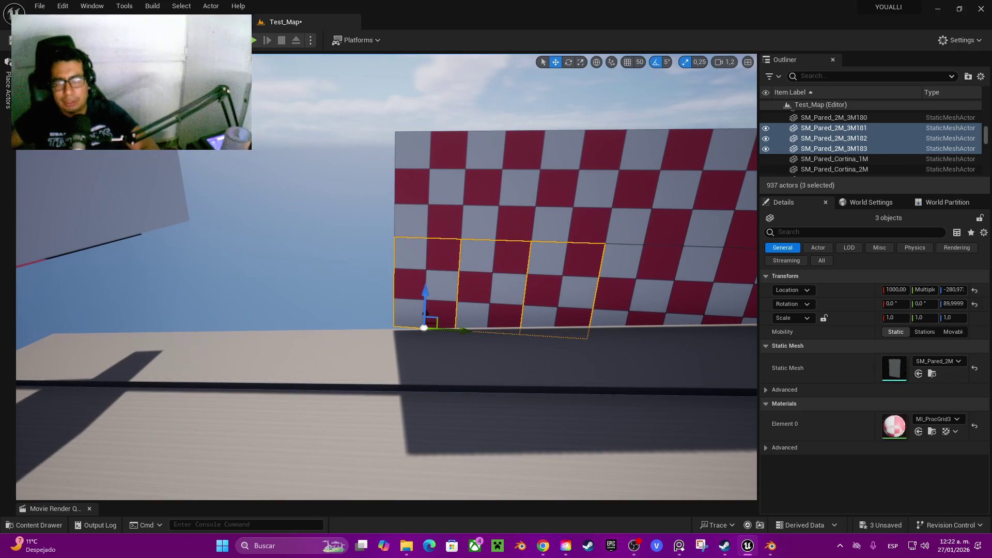
left_click(628, 62)
left_click_drag(425, 314, 435, 382)
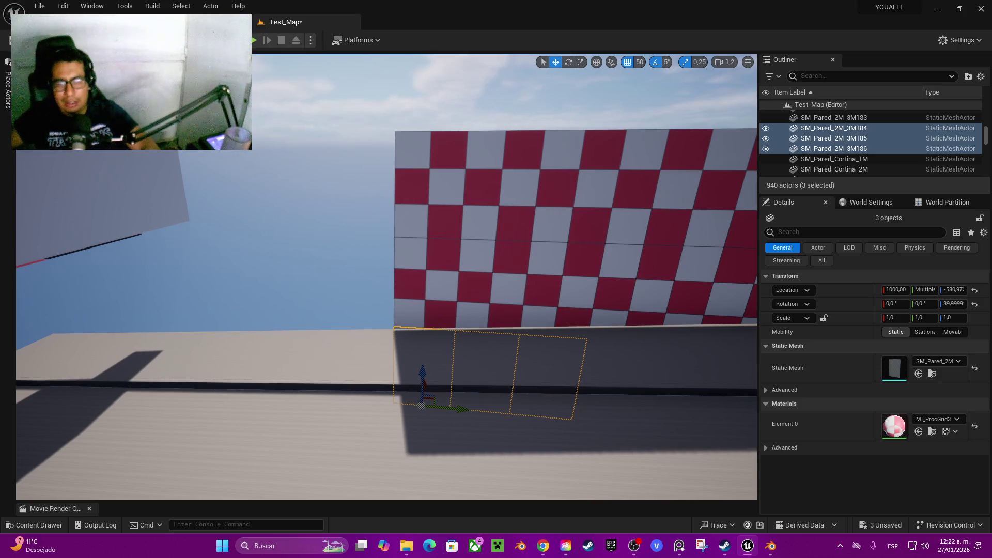
Duplicate the nine-panel block three times along the wall, then start a playtest
left_click(429, 285, "ctrl")
left_click(499, 284, "ctrl")
left_click(571, 284, "ctrl")
left_click(589, 186, "ctrl")
left_click(509, 186, "ctrl")
left_click(432, 186, "ctrl")
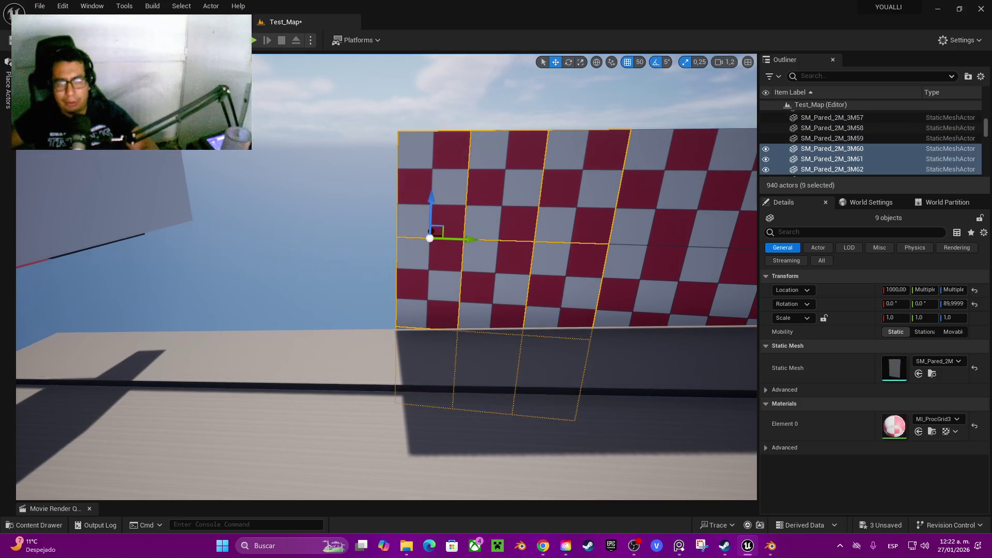
left_click_drag(430, 238, 276, 239)
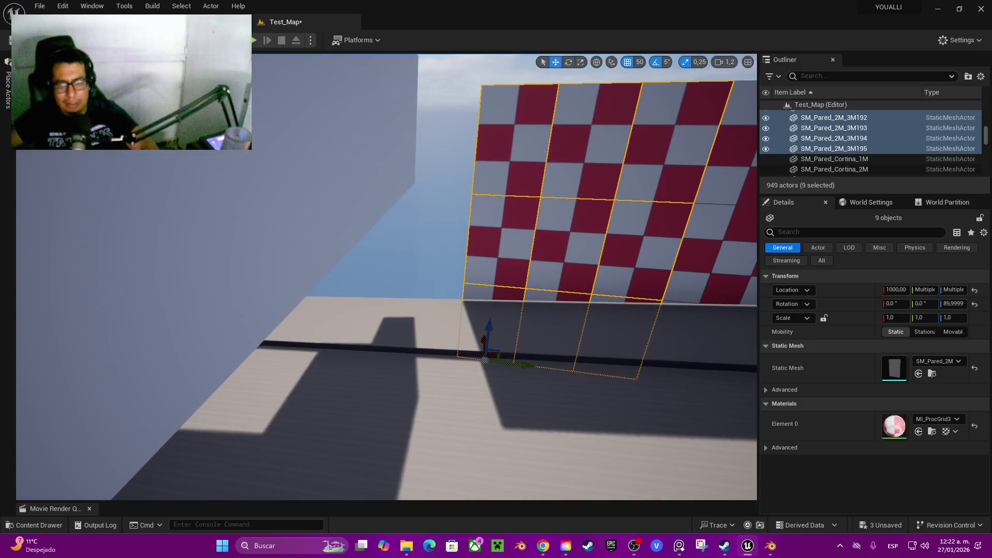
mouse_move(534, 362)
left_mouse_down()
mouse_move(352, 333)
mouse_move(369, 340)
left_mouse_up()
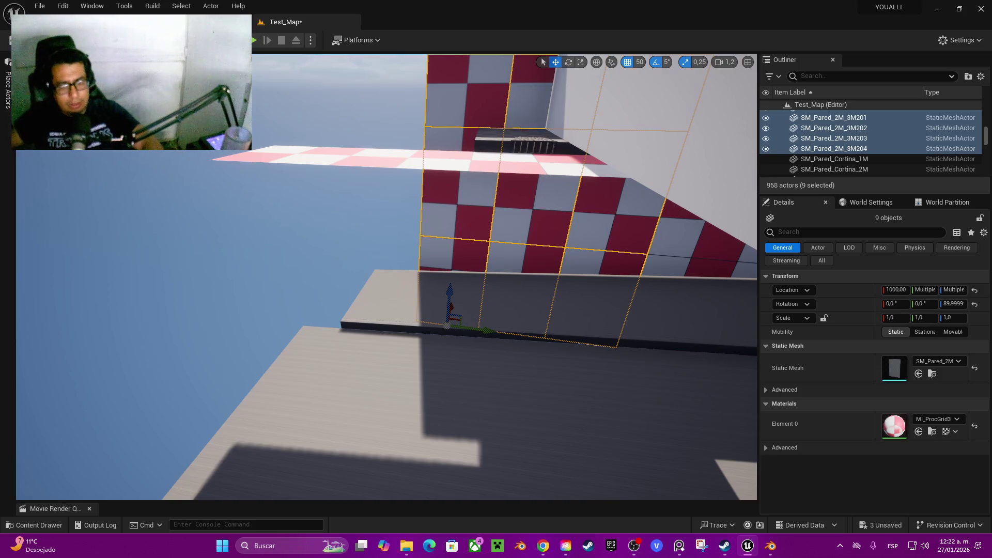
mouse_move(488, 332)
left_mouse_down()
mouse_move(315, 317)
mouse_move(280, 304)
left_mouse_up()
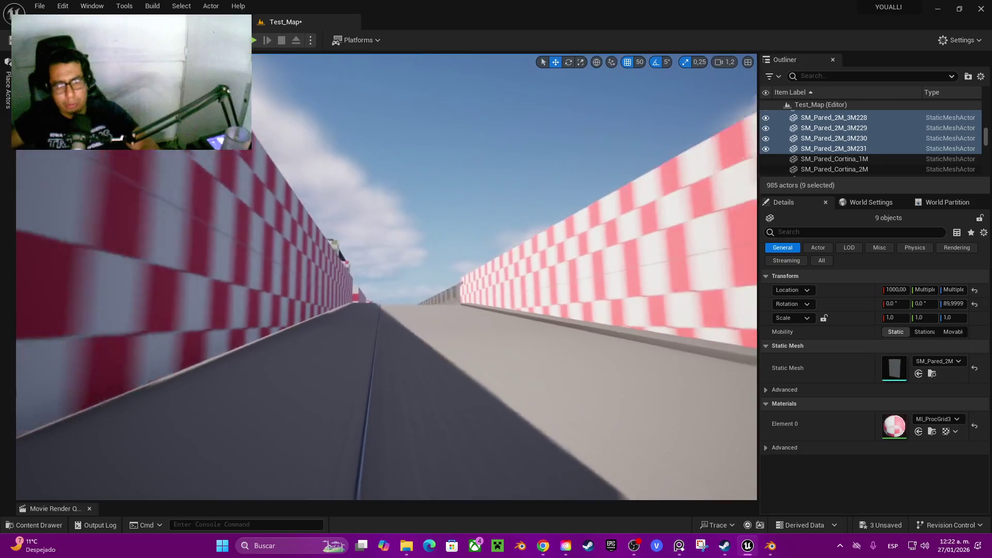
key("alt+p")
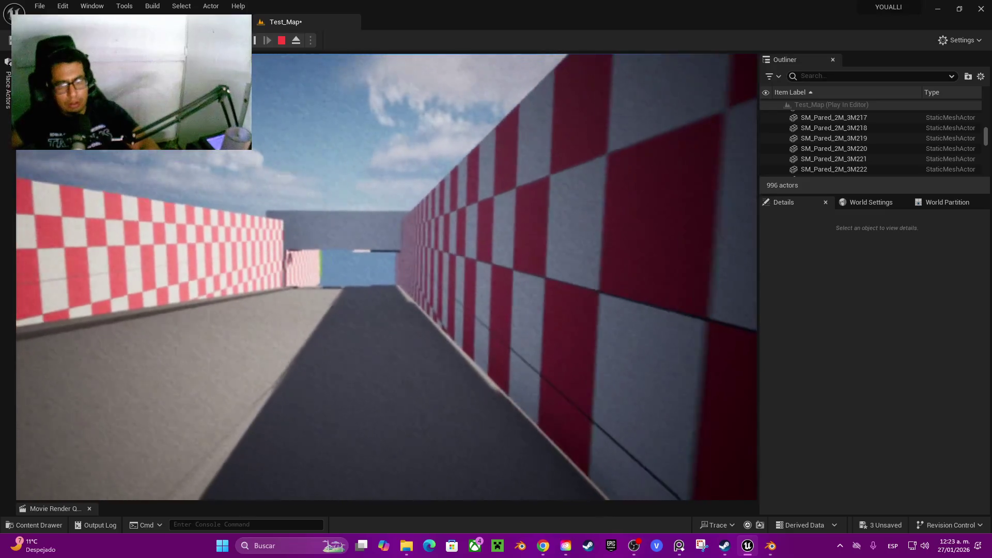
Walk the length of the checkered corridor and walkway, then stop the playtest with Esc
key("w")
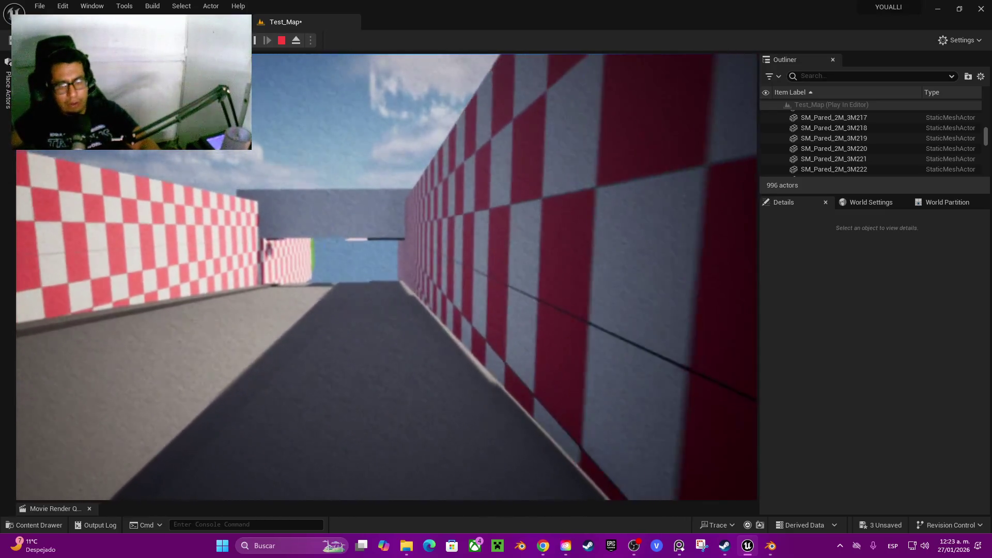
key("w")
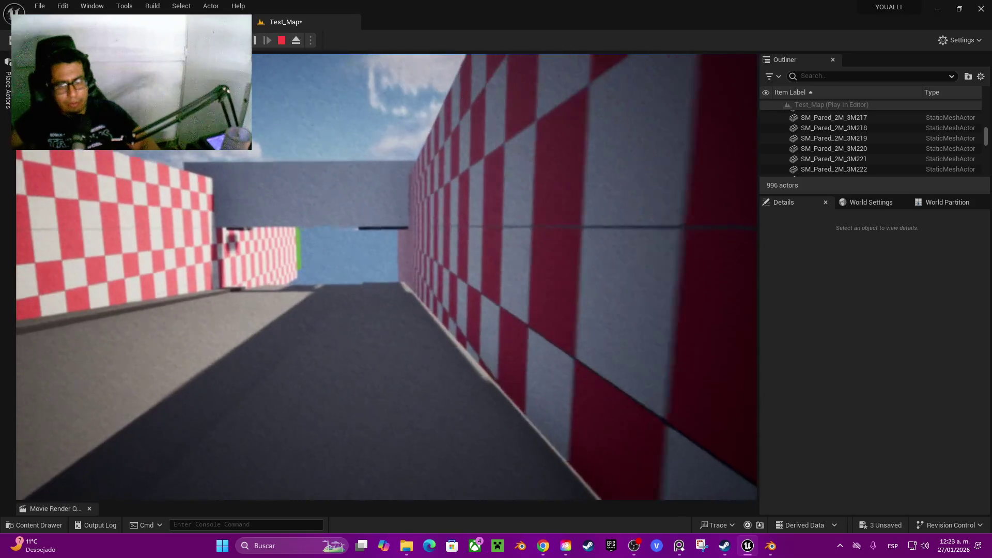
key("w")
key("w")
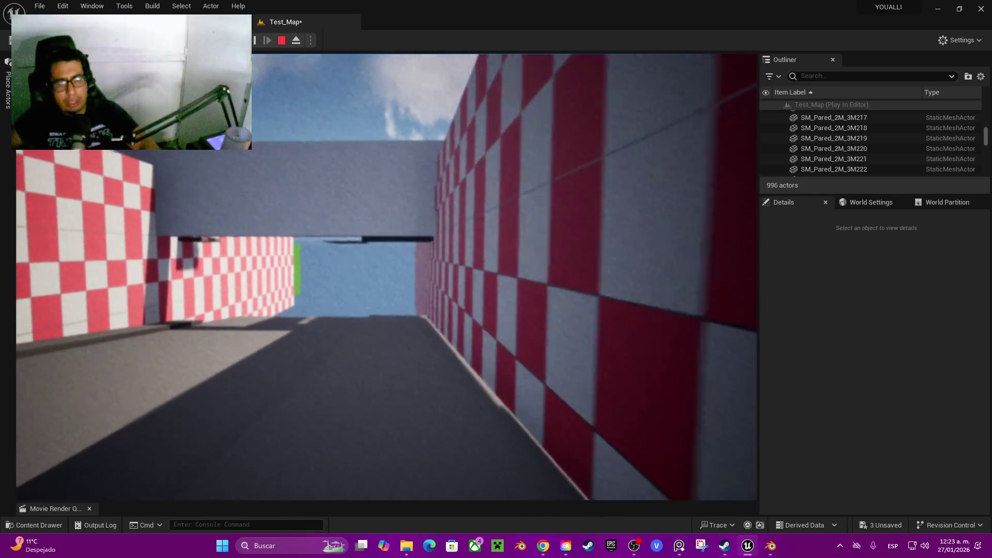
key("w")
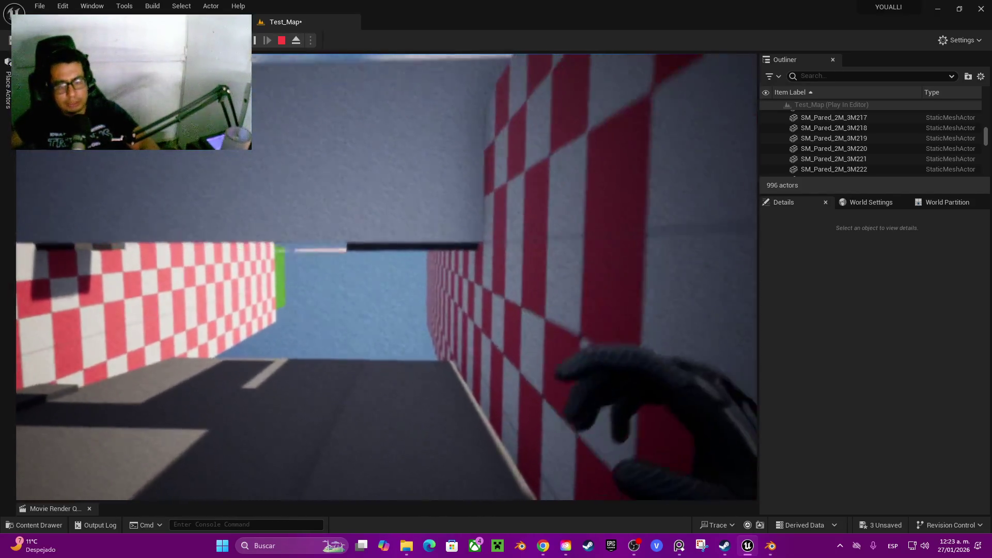
key("w")
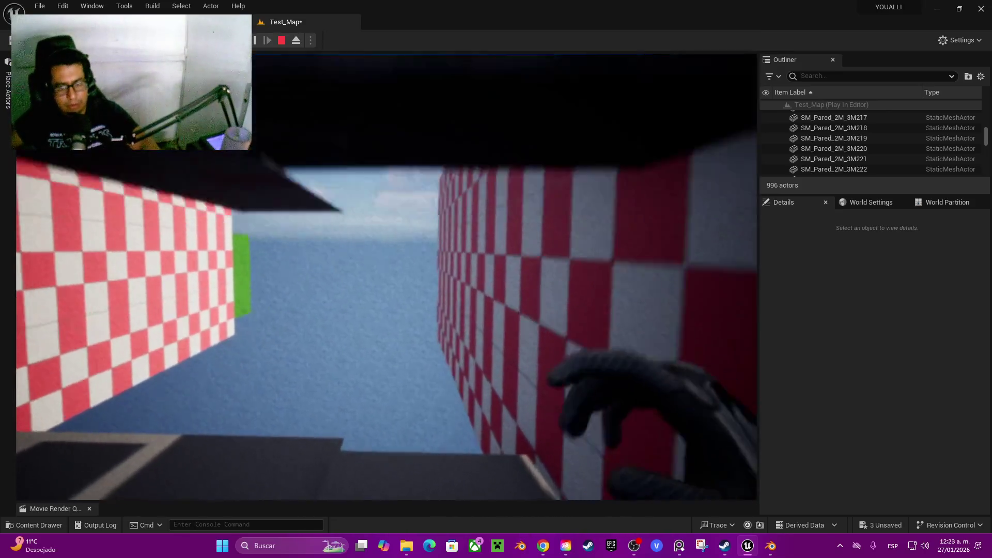
key("w")
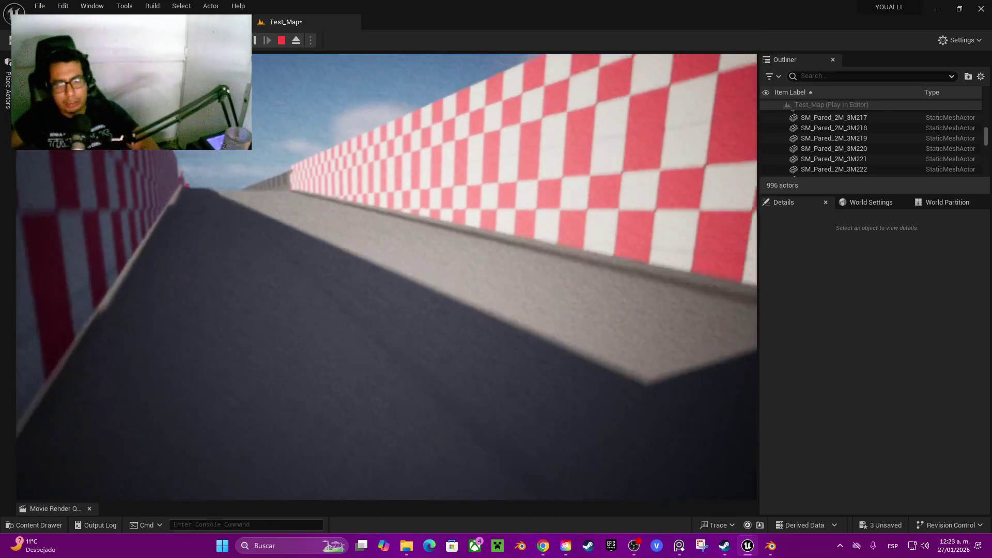
key("w")
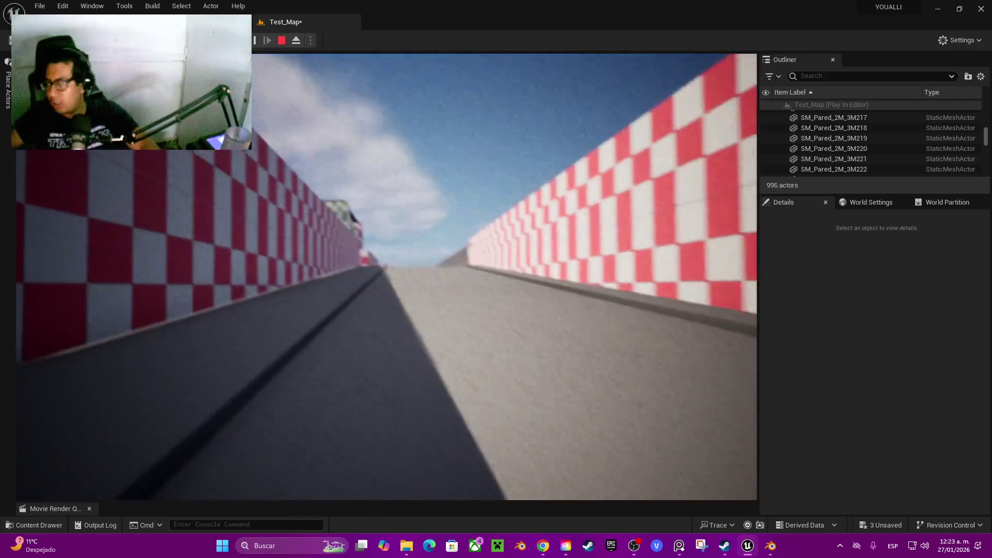
key("w")
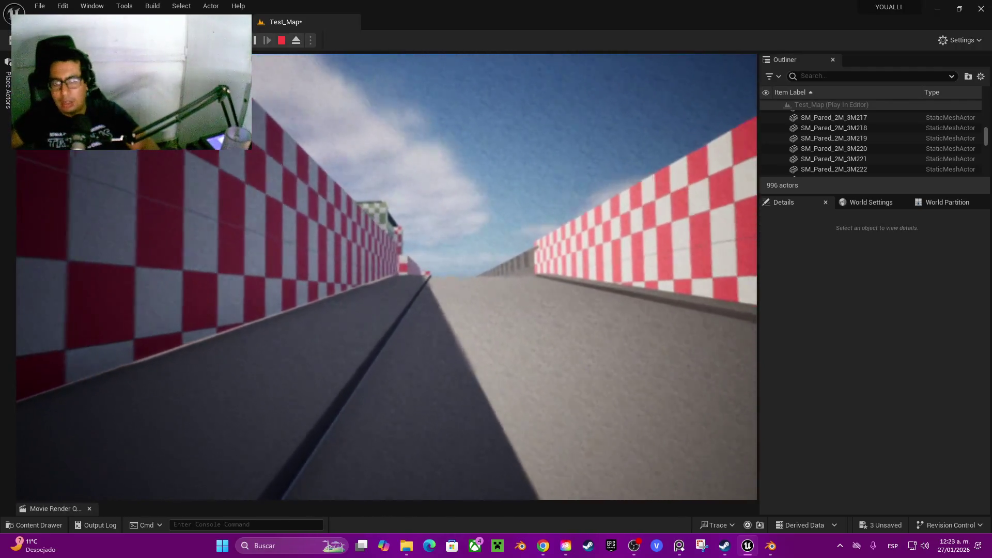
key("w")
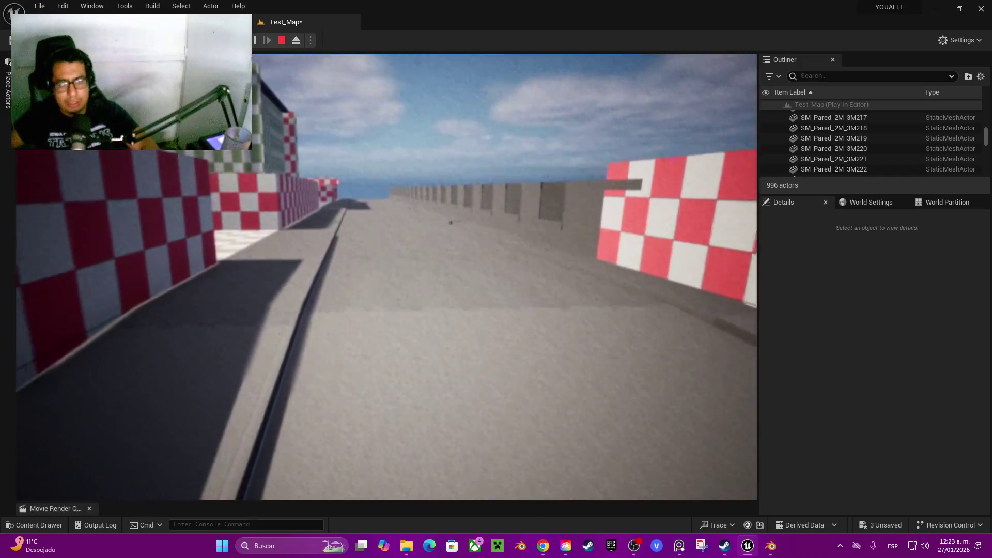
key("w")
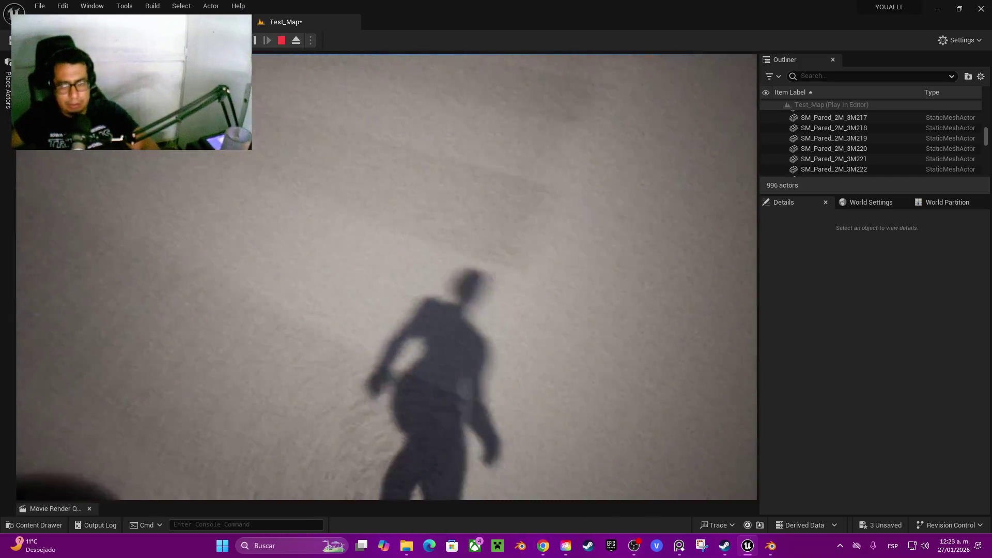
key("w")
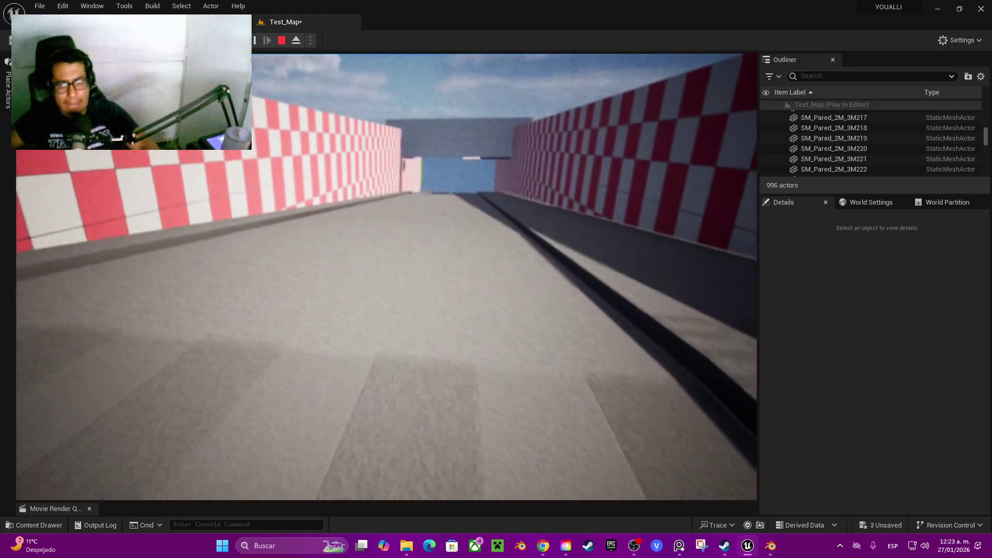
key("w")
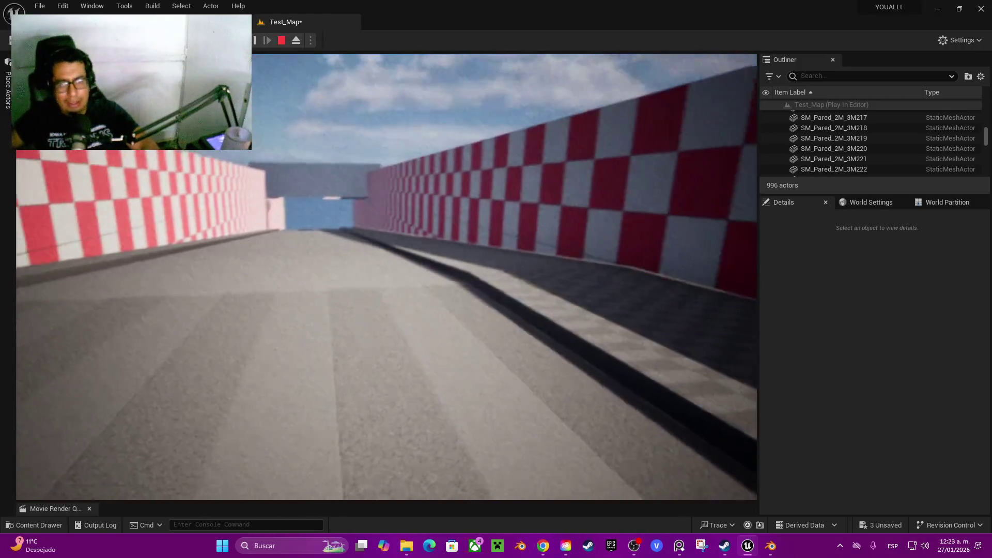
key("w")
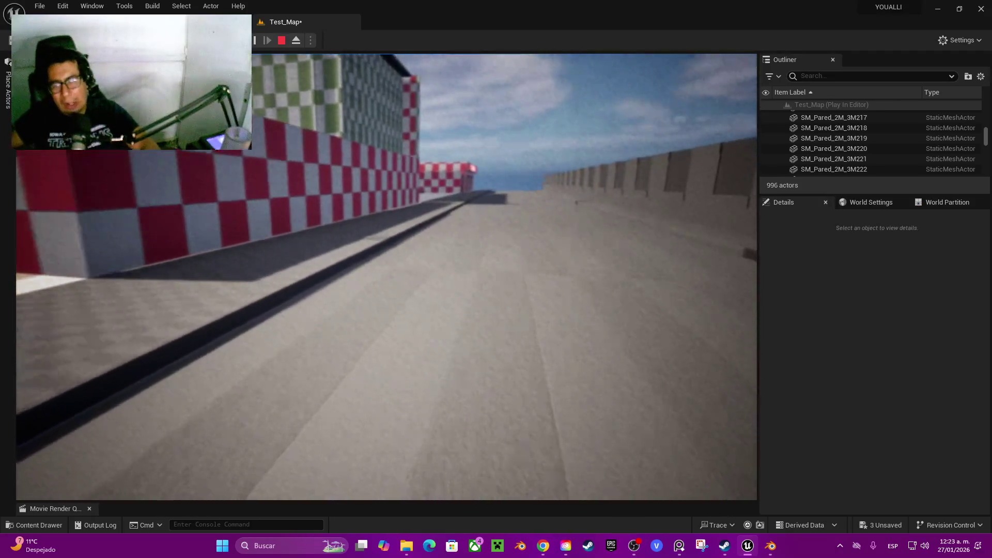
key("w")
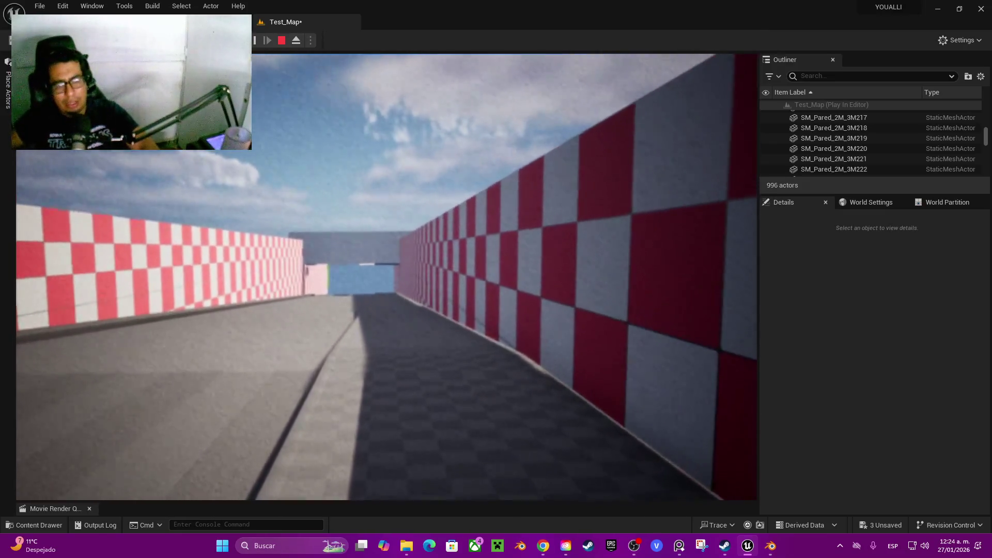
key("Escape")
Bring the corridor's end into view and select the green floor block Floor6
key("w")
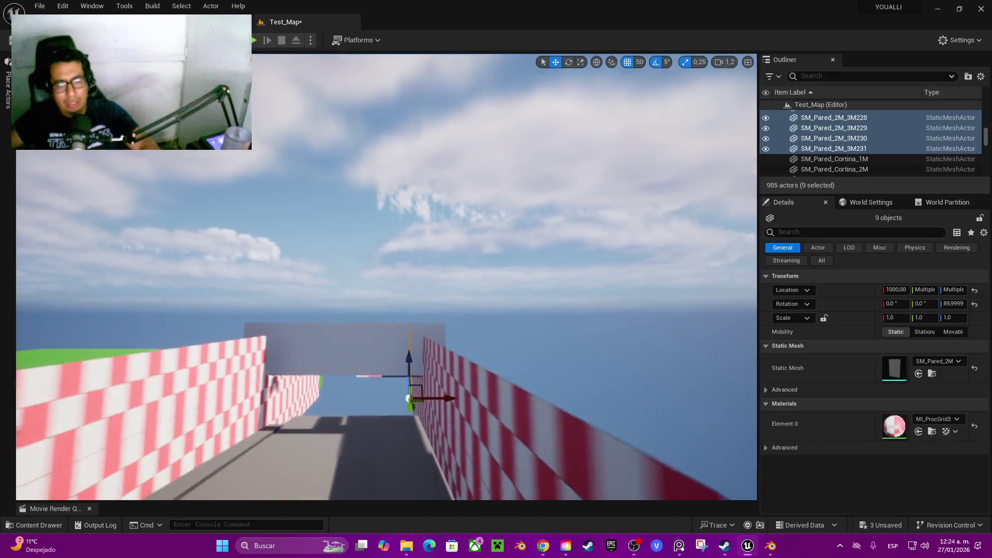
key("w")
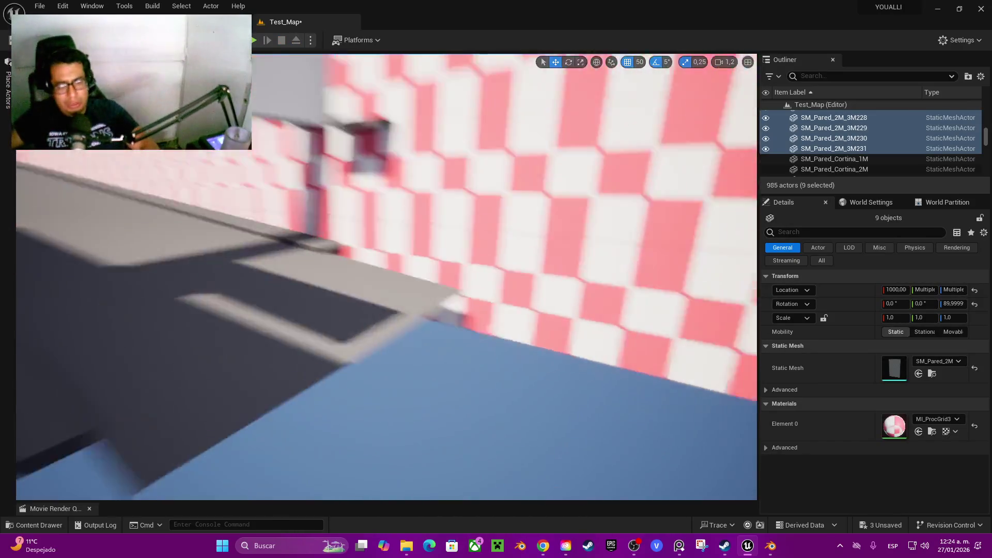
key("s")
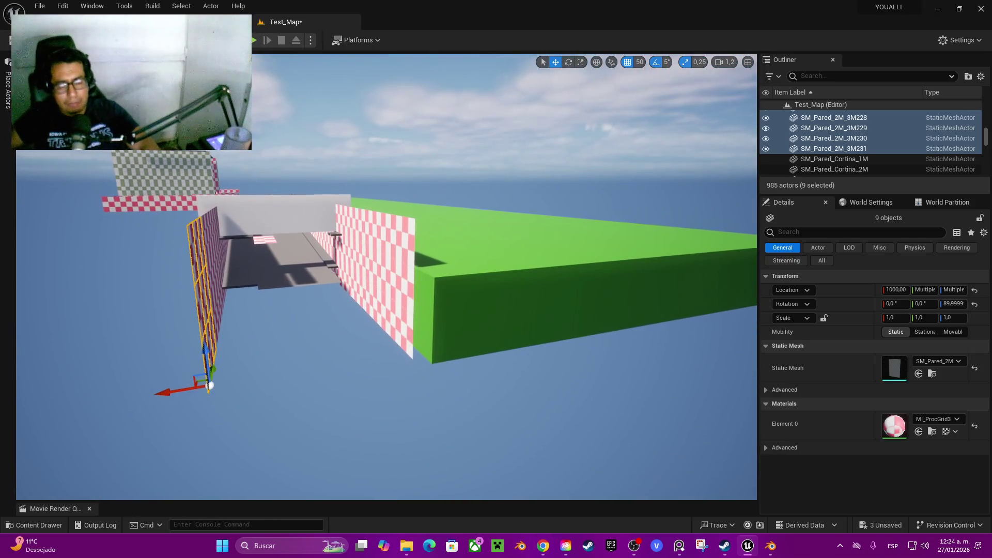
right_click(360, 236)
key("Escape")
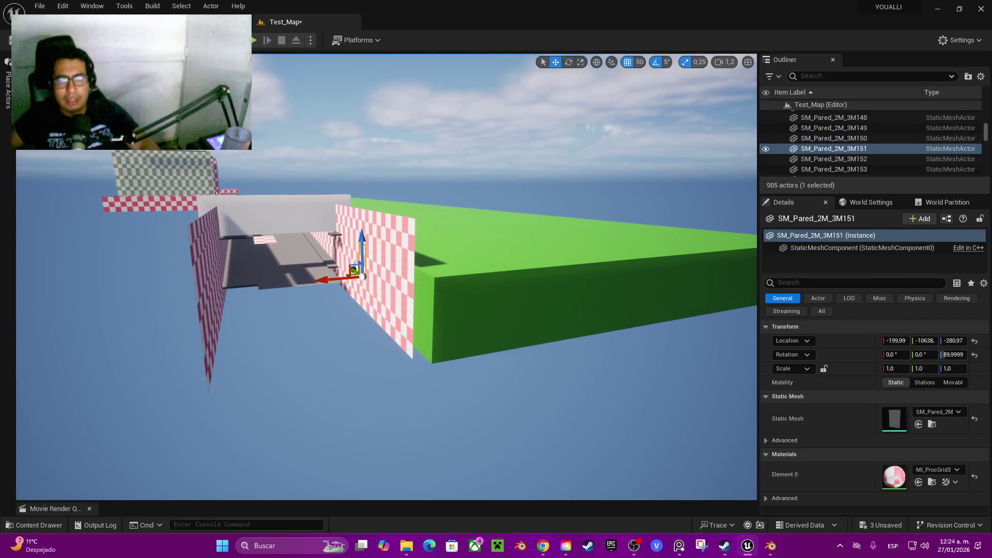
left_click(527, 236)
right_click(527, 236)
Duplicate Floor6 as Floor7 and slide it along Y to -12149 at the corridor end
mouse_move(401, 216)
left_mouse_down("alt")
mouse_move(309, 236)
mouse_move(297, 215)
mouse_move(331, 215)
mouse_move(333, 295)
left_mouse_up("alt")
key("w")
mouse_move(256, 137)
left_mouse_down()
mouse_move(652, 230)
mouse_move(548, 251)
left_mouse_up()
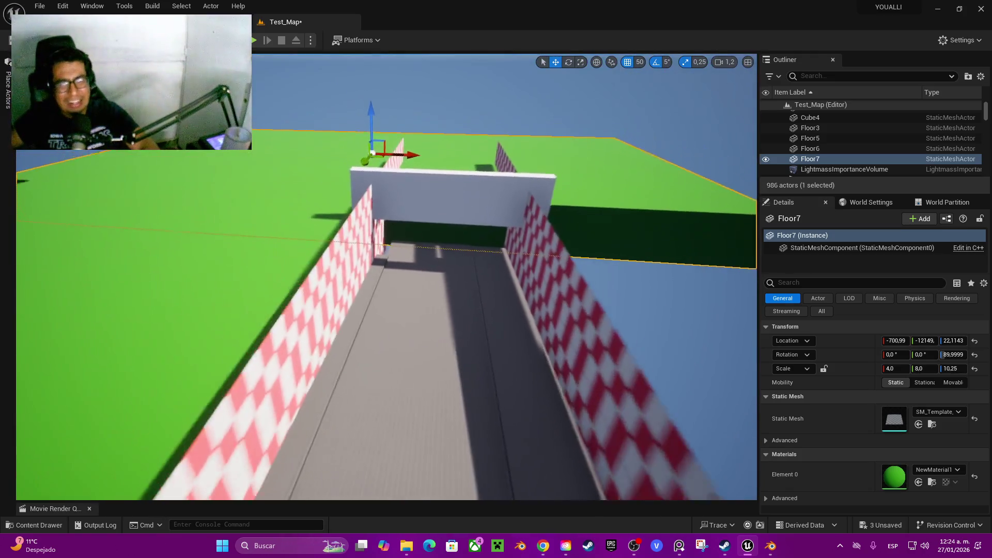
scroll(387, 277, "down", 10)
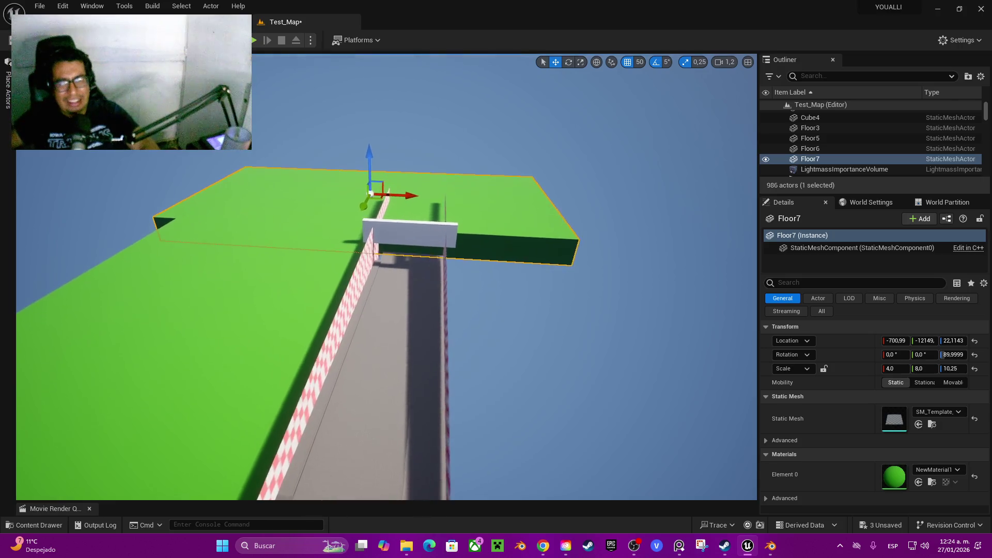
scroll(387, 277, "up", 10)
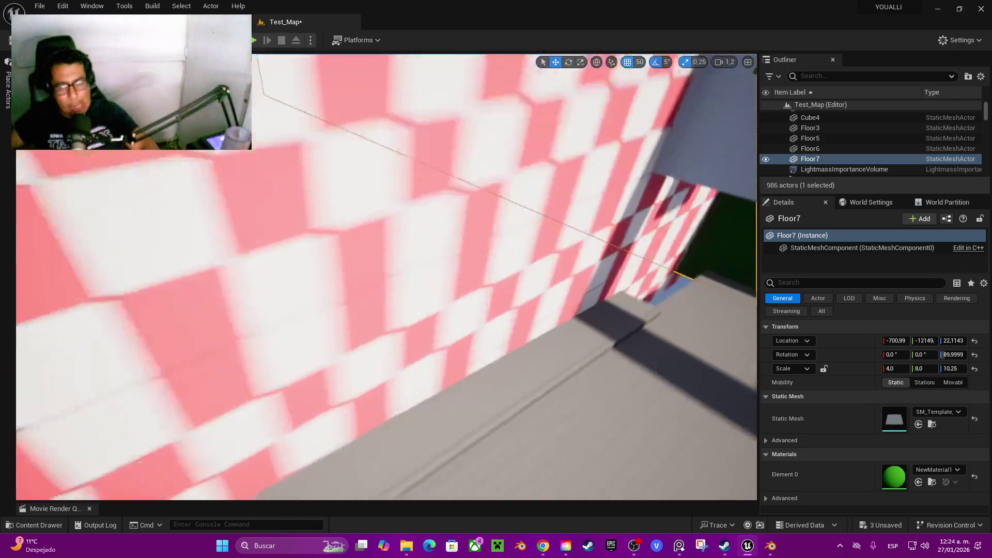
scroll(387, 277, "down", 3)
left_click(351, 227)
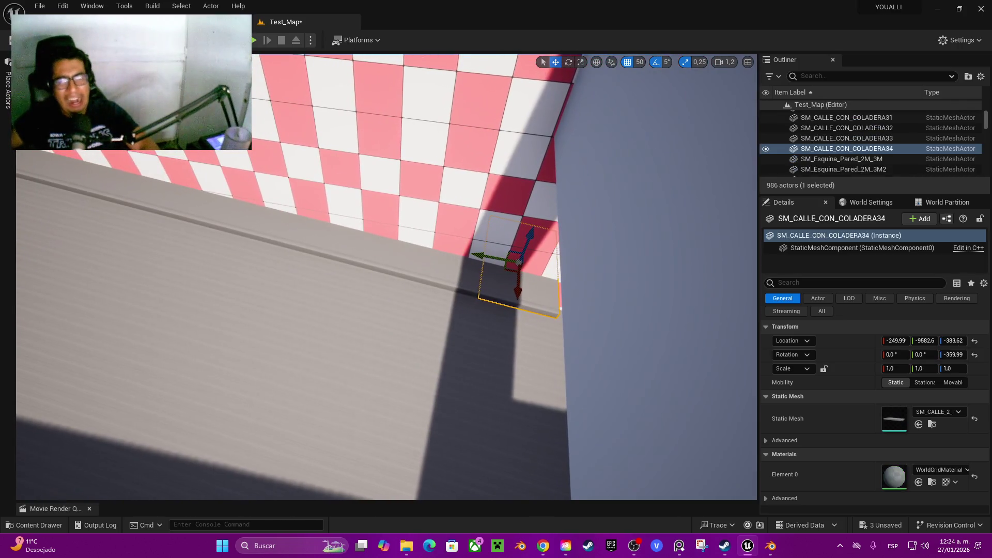
Select the three new curb pieces and turn off grid snapping
left_click(516, 258, "ctrl")
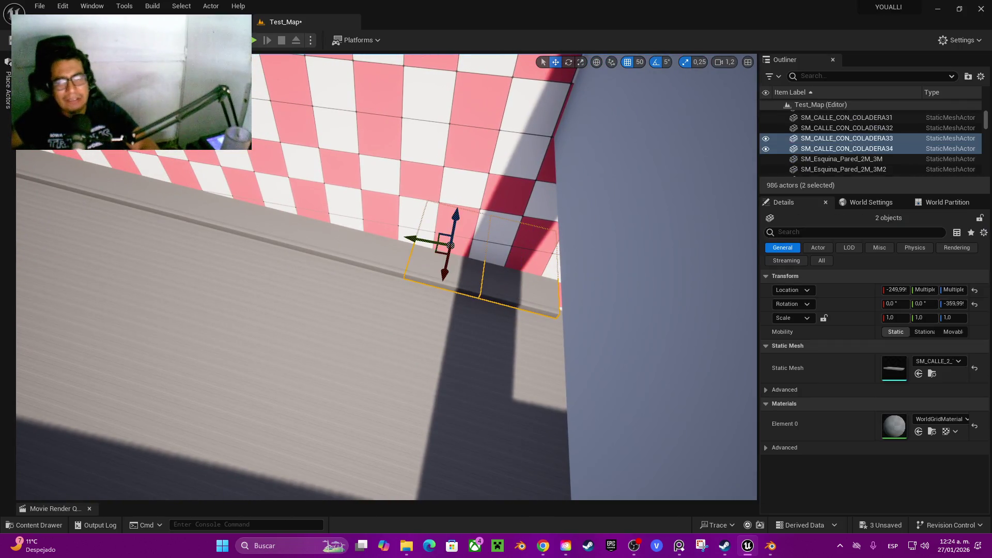
left_click(370, 248, "ctrl")
mouse_move(648, 278)
left_mouse_down()
mouse_move(498, 248)
mouse_move(558, 258)
mouse_move(485, 330)
left_mouse_up()
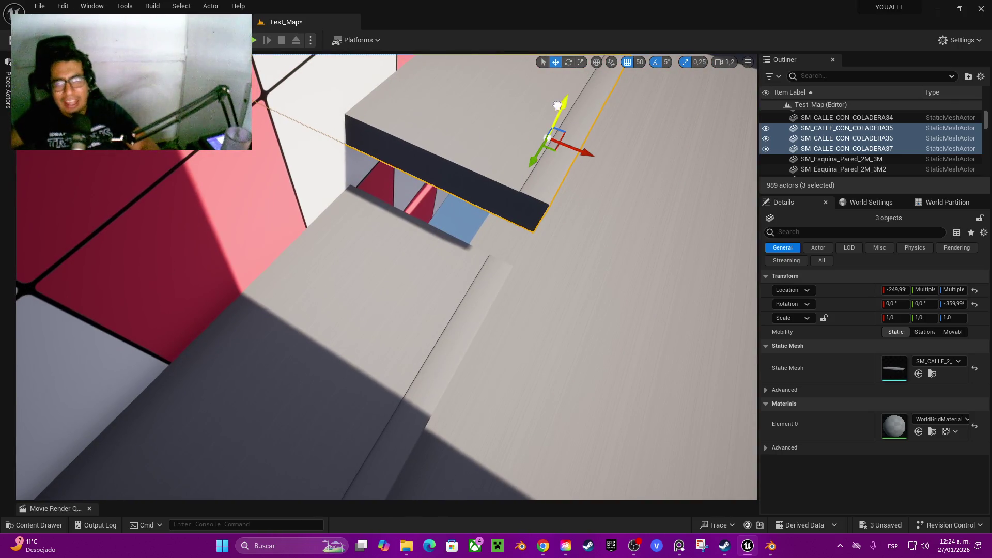
left_click_drag(549, 154, 509, 194)
left_click(611, 62)
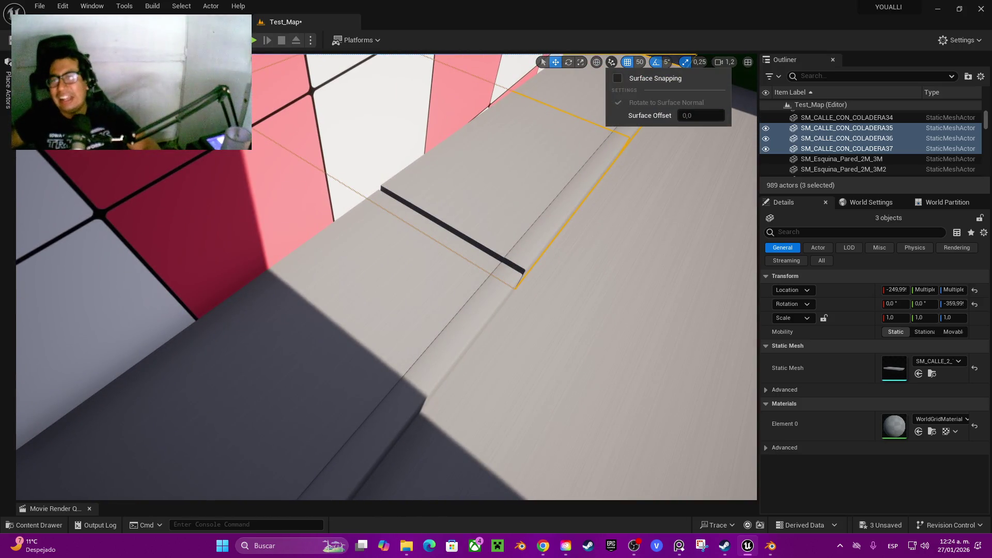
left_click(628, 62)
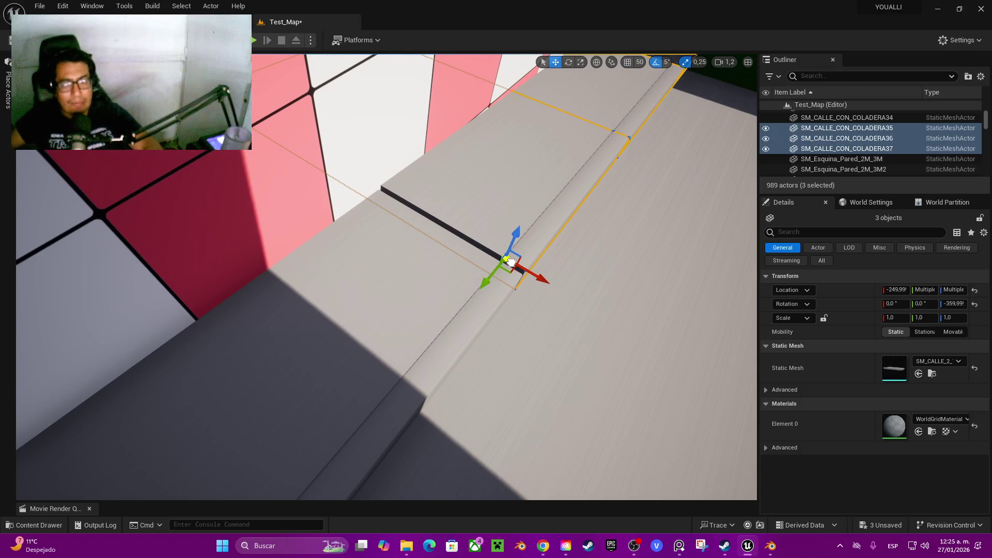
Lower and slide the curb pieces until they join the existing curb flush
left_click_drag(516, 227, 512, 236)
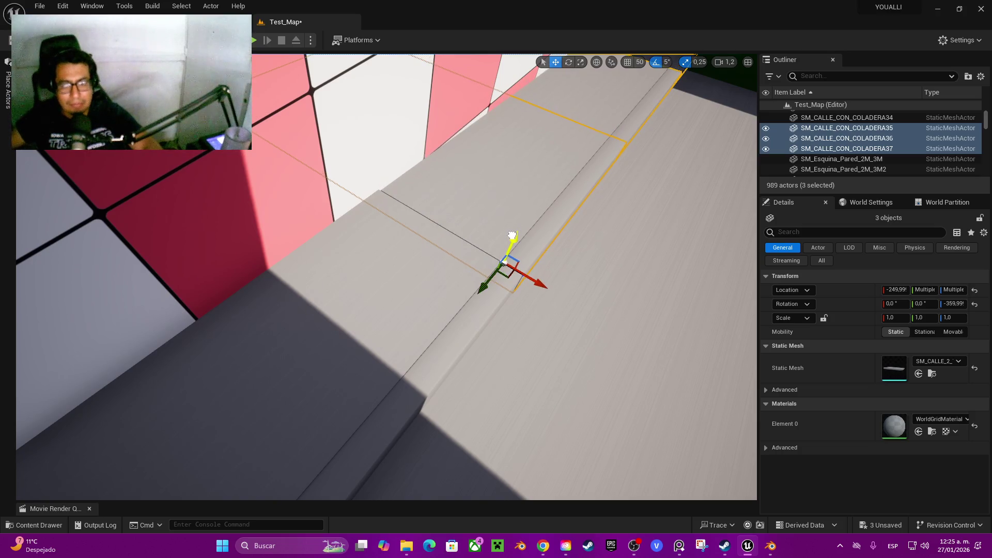
scroll(386, 276, "down", 2)
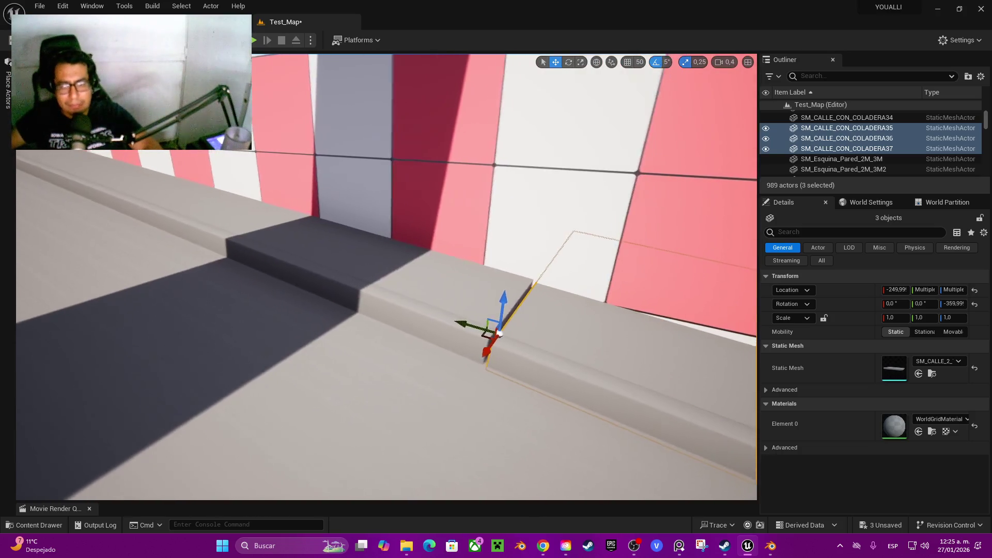
scroll(386, 277, "up", 3)
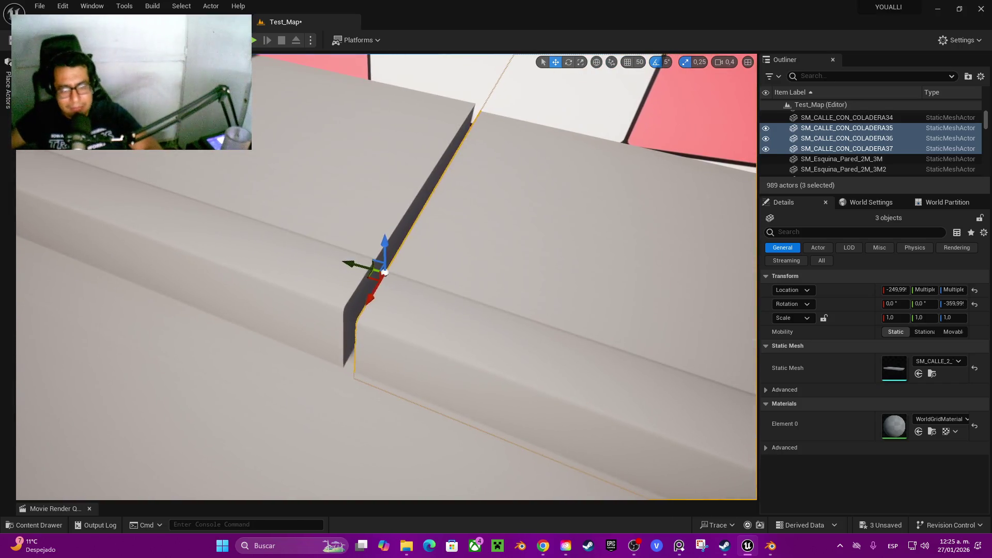
mouse_move(361, 264)
left_mouse_down()
mouse_move(350, 261)
mouse_move(388, 242)
left_mouse_up()
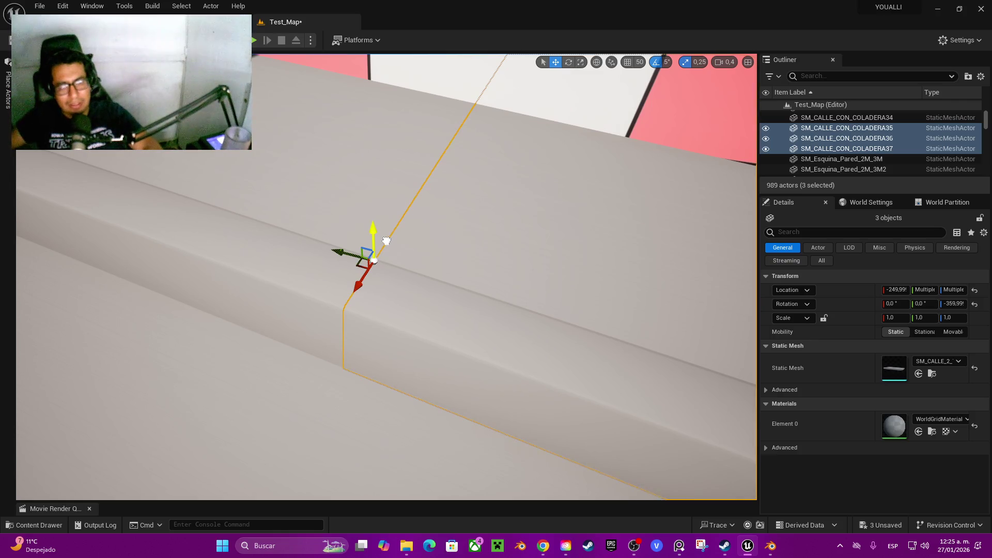
mouse_move(387, 276)
left_mouse_down()
mouse_move(377, 290)
mouse_move(373, 279)
mouse_move(387, 274)
left_mouse_up()
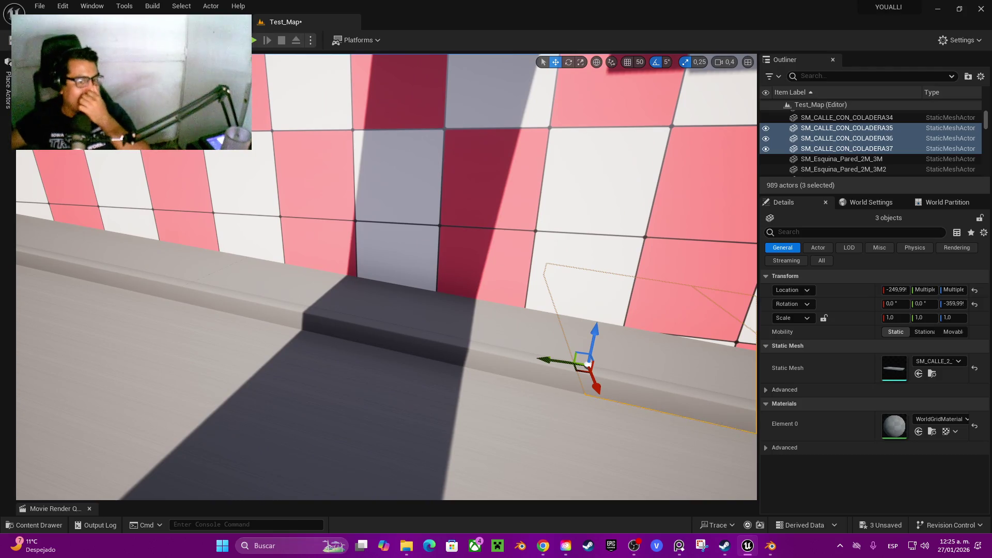
mouse_move(387, 274)
left_mouse_down()
mouse_move(380, 318)
mouse_move(388, 279)
left_mouse_up()
left_click(361, 238)
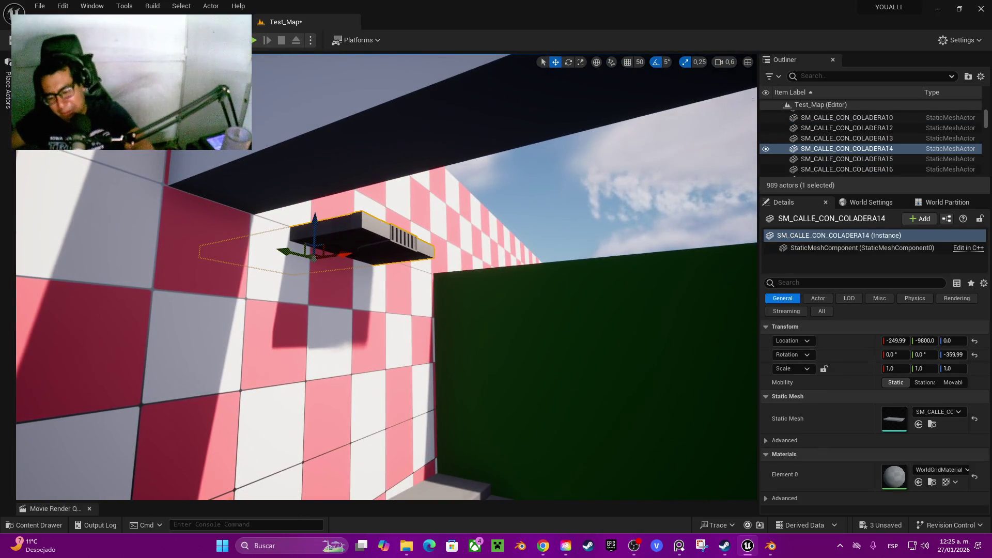
Delete the overhang box, three stray pink floor tiles and the leftover shelf piece
key("Delete")
double_click(810, 149)
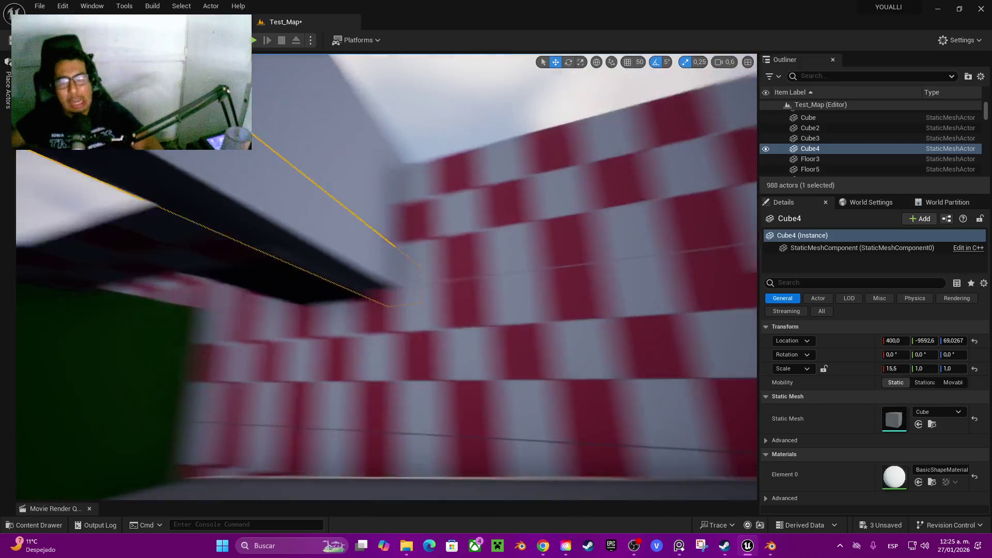
mouse_move(387, 279)
left_mouse_down()
mouse_move(387, 264)
mouse_move(387, 300)
mouse_move(559, 222)
left_mouse_up()
left_click(559, 223)
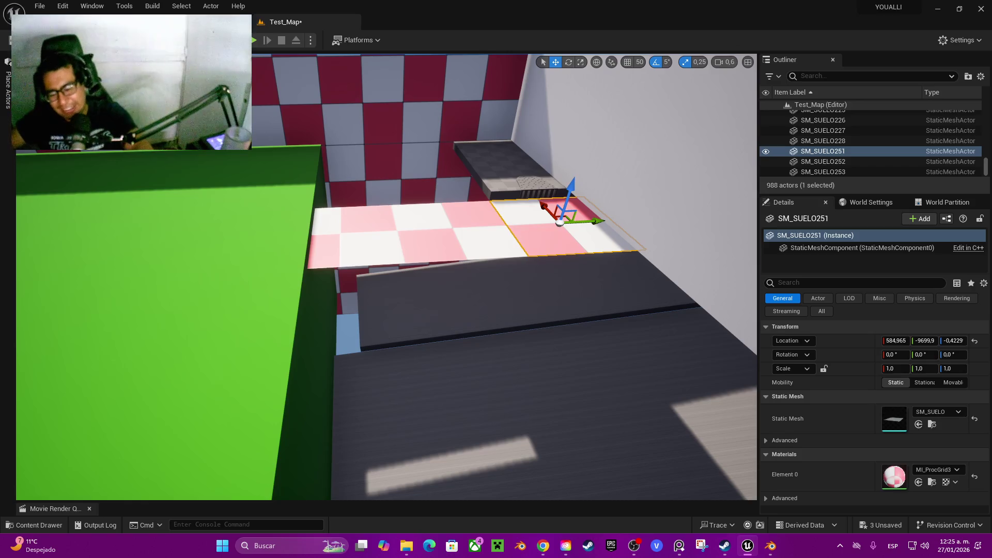
key("Delete")
left_click(459, 232)
key("Delete")
left_click(356, 240)
key("Delete")
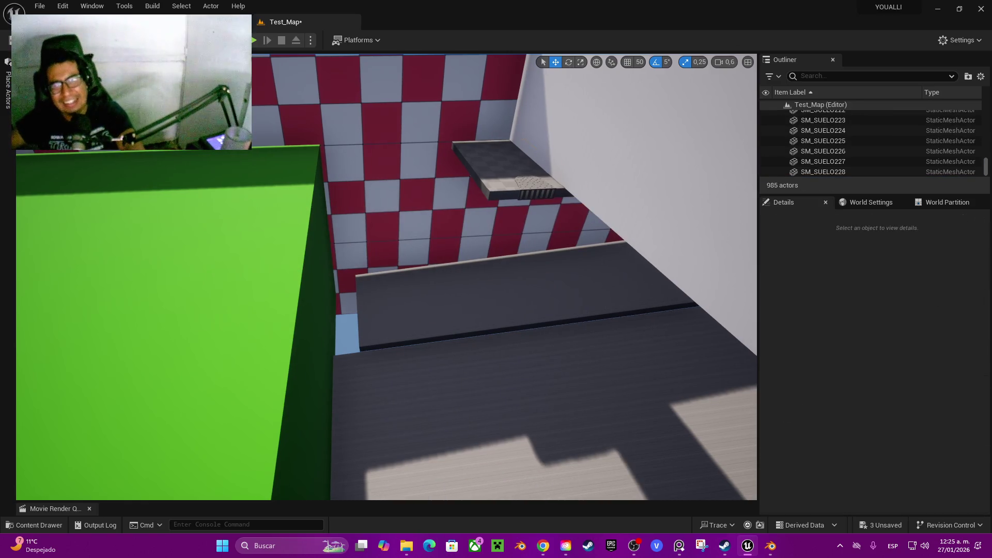
left_click(511, 171)
key("Delete")
Duplicate the white wall Cube4 and shift the copy along Y beside the green field
left_click(672, 181)
mouse_move(672, 181)
left_mouse_down()
mouse_move(620, 248)
mouse_move(506, 179)
left_mouse_up()
mouse_move(558, 209)
left_mouse_down()
mouse_move(512, 225)
mouse_move(539, 237)
mouse_move(522, 223)
mouse_move(442, 218)
mouse_move(455, 220)
mouse_move(408, 219)
mouse_move(419, 238)
mouse_move(376, 226)
mouse_move(394, 218)
mouse_move(338, 221)
mouse_move(349, 229)
left_mouse_up()
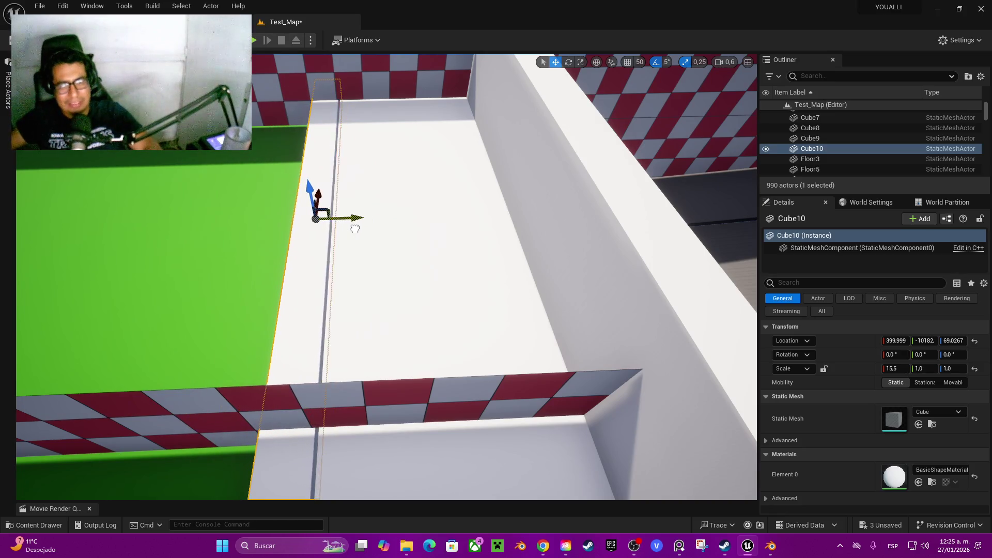
mouse_move(393, 258)
left_mouse_down()
mouse_move(351, 232)
mouse_move(357, 196)
mouse_move(362, 222)
mouse_move(367, 212)
mouse_move(357, 206)
mouse_move(372, 207)
mouse_move(372, 251)
mouse_move(310, 289)
mouse_move(351, 274)
mouse_move(326, 268)
mouse_move(362, 279)
mouse_move(333, 270)
mouse_move(333, 290)
left_mouse_up()
scroll(310, 290, "up", 1)
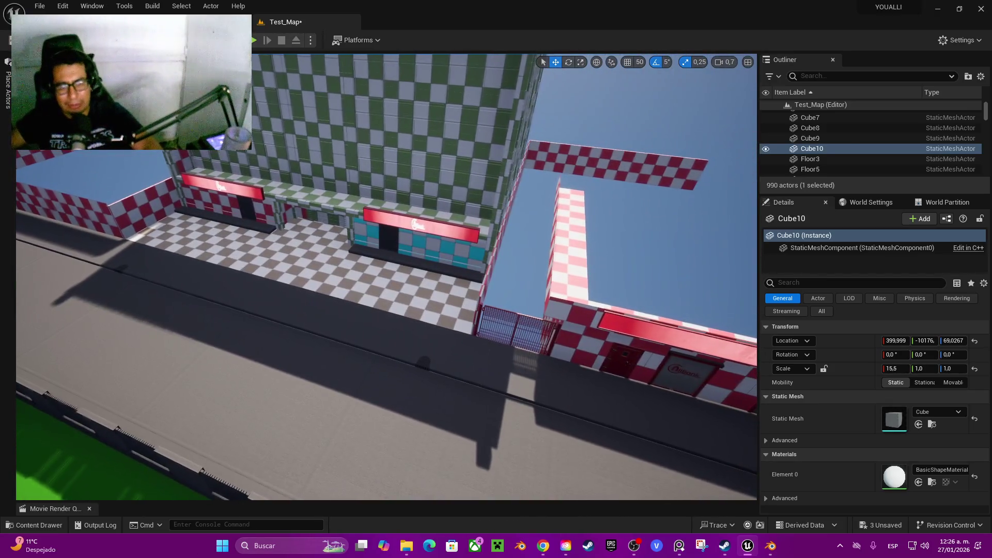
left_click(255, 321)
Turn the view toward the green field and launch Play In Editor with Alt+P
mouse_move(254, 321)
left_mouse_down()
mouse_move(290, 299)
mouse_move(307, 266)
mouse_move(377, 269)
mouse_move(347, 264)
mouse_move(366, 271)
left_mouse_up()
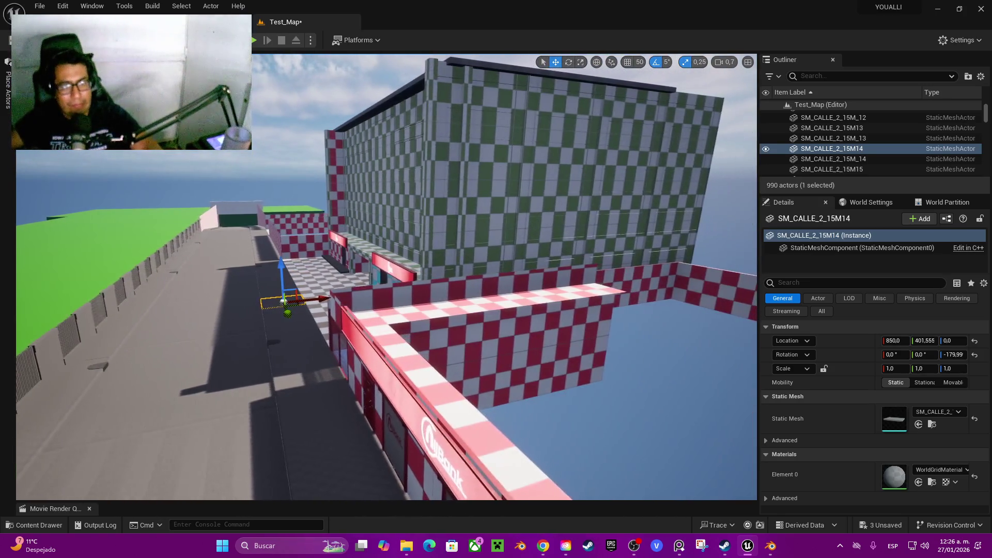
key("alt+p")
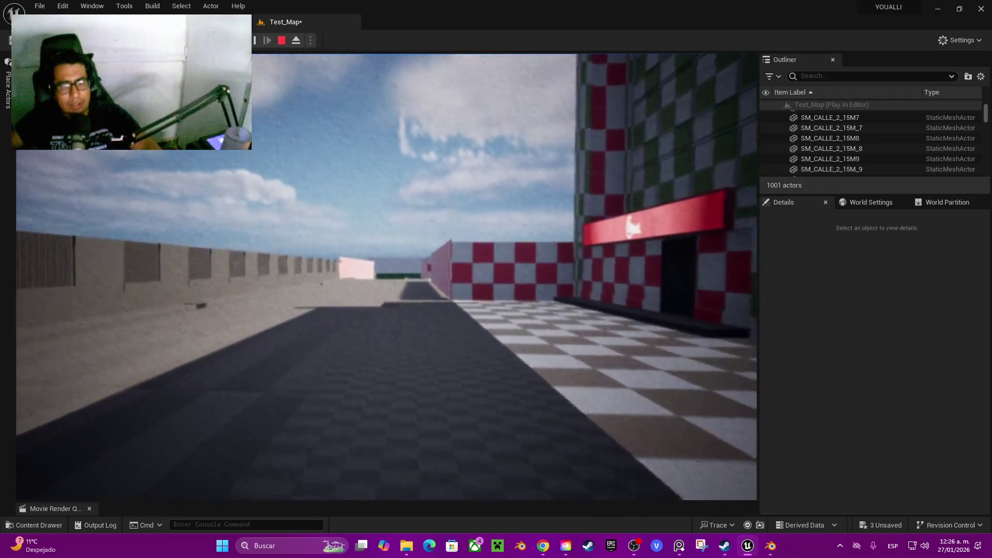
Walk down the street onto the checkered floor, look up, then exit the playtest
key("w")
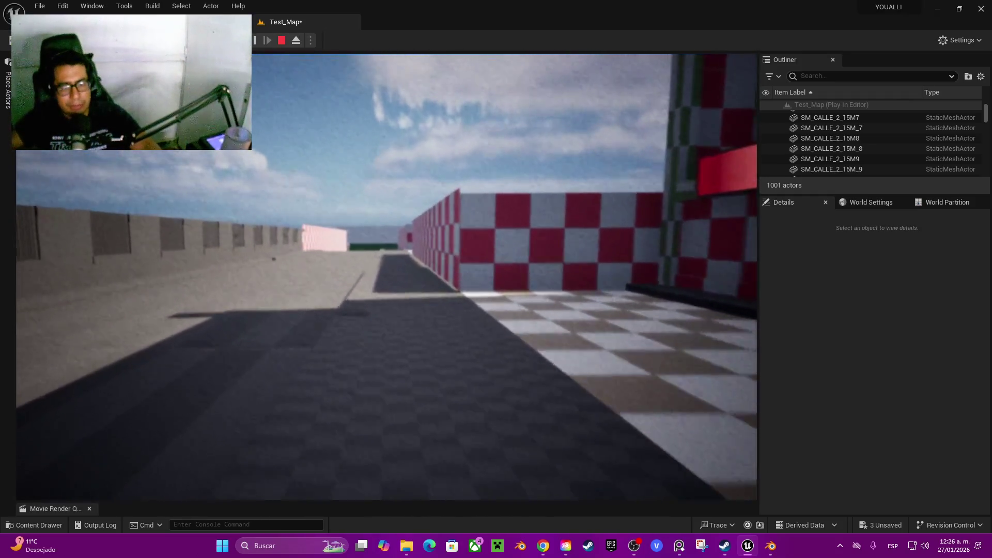
key("w")
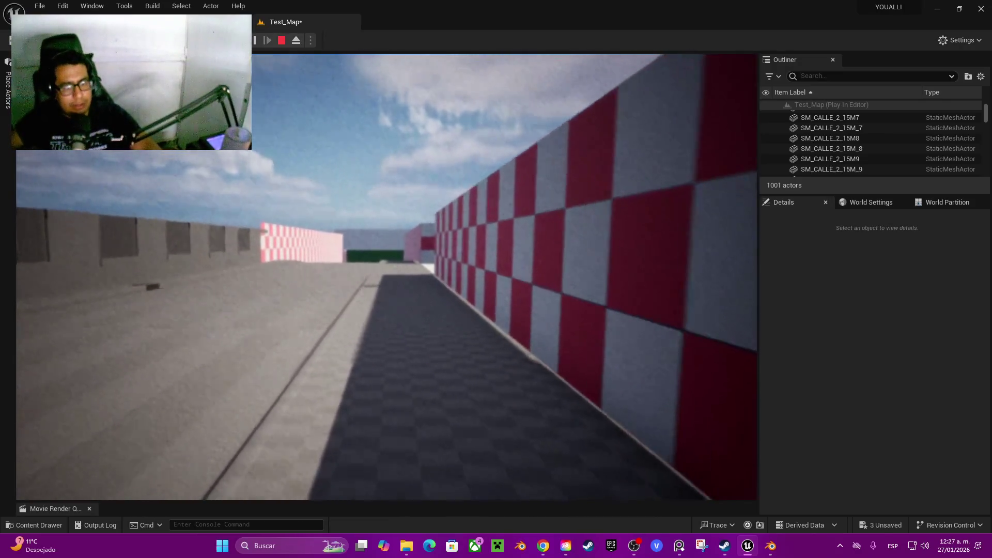
key("w")
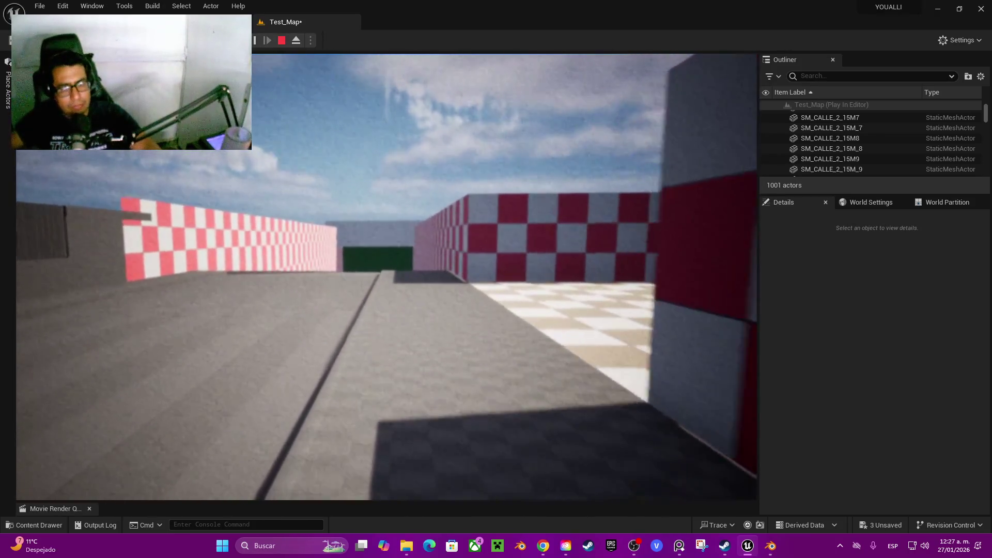
key("w")
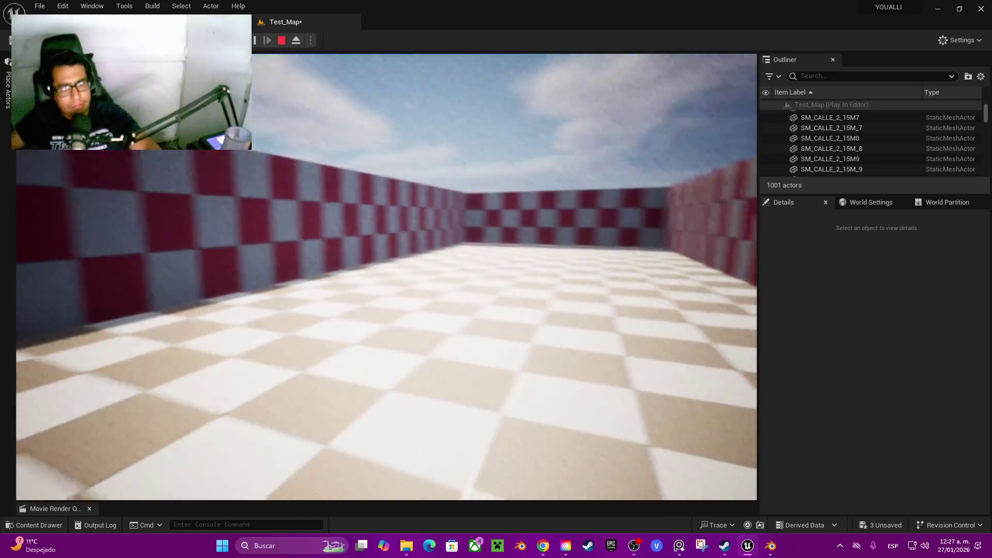
key("w")
key("Escape")
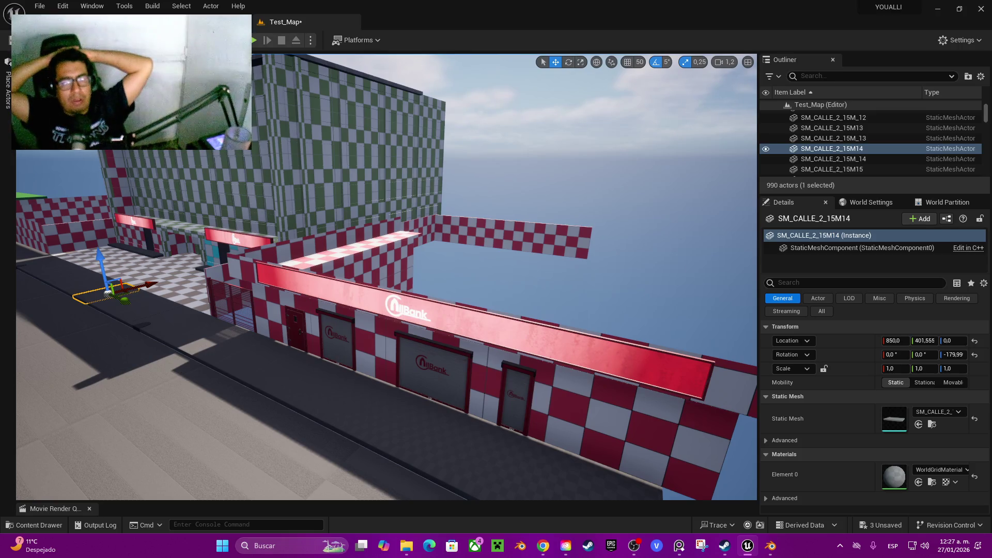
Fly the view to the bank facade and start a playtest from the toolbar Play button
mouse_move(386, 277)
left_mouse_down()
mouse_move(436, 295)
mouse_move(485, 289)
mouse_move(424, 297)
left_mouse_up()
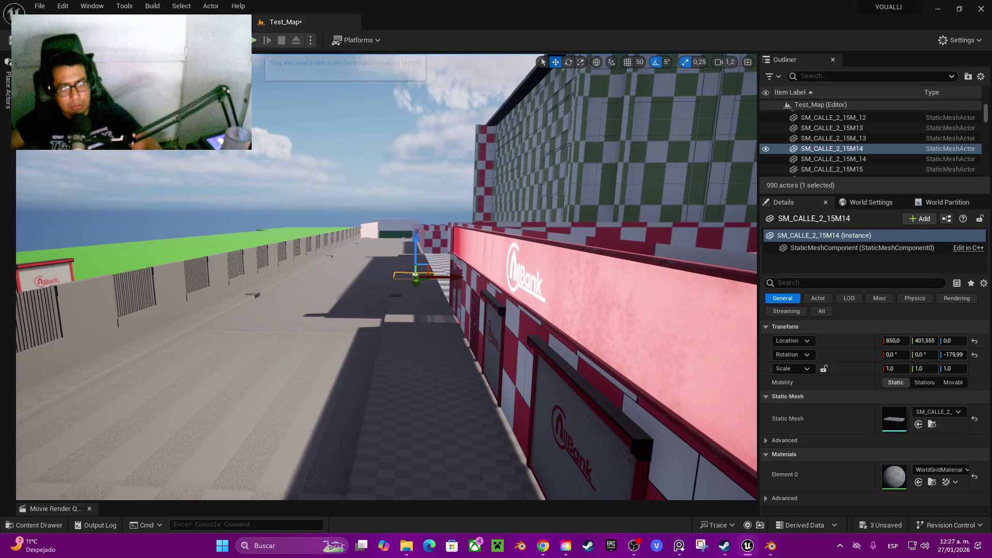
left_click(253, 40)
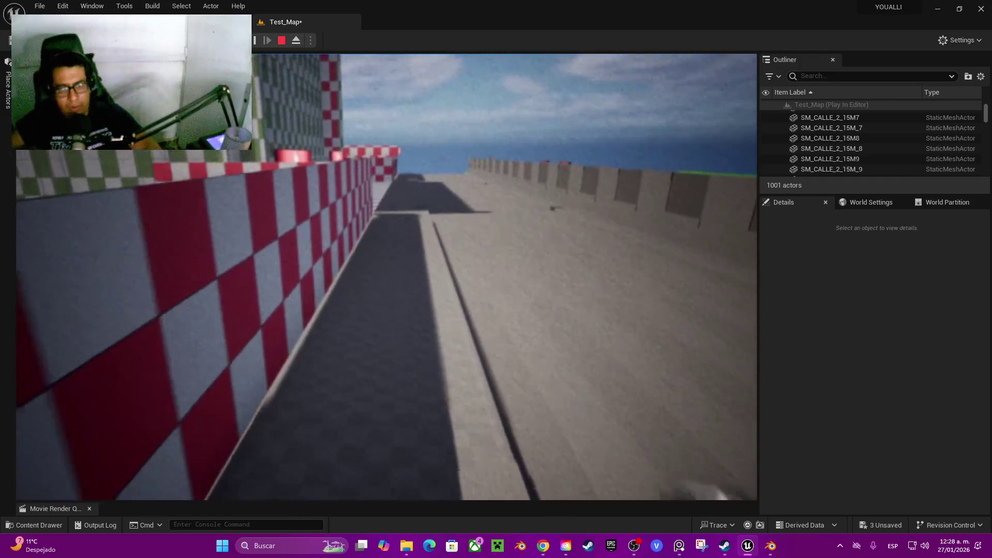
End the running Play In Editor session with Esc
key("Escape")
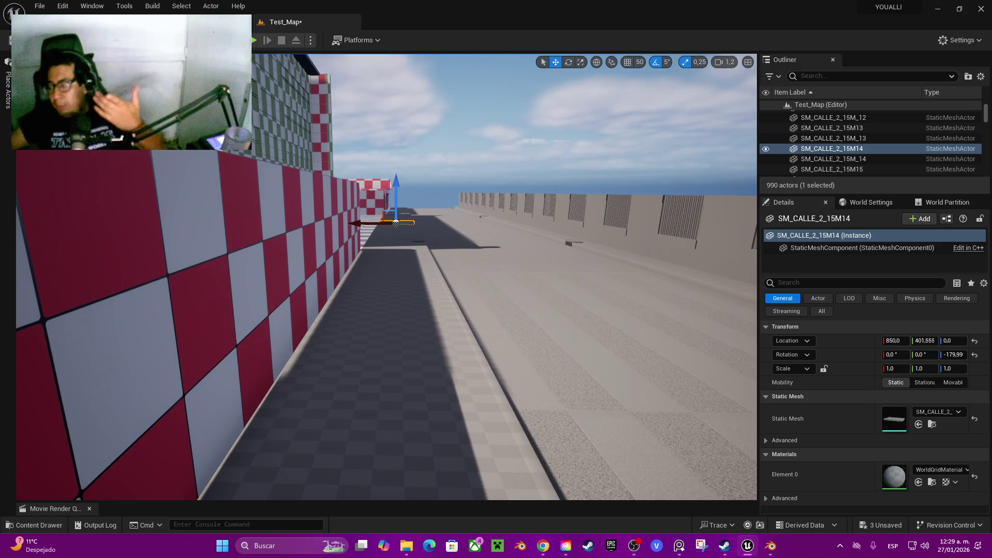
Fly the viewport along the street to a spot beside the checkered shop facades
key("w")
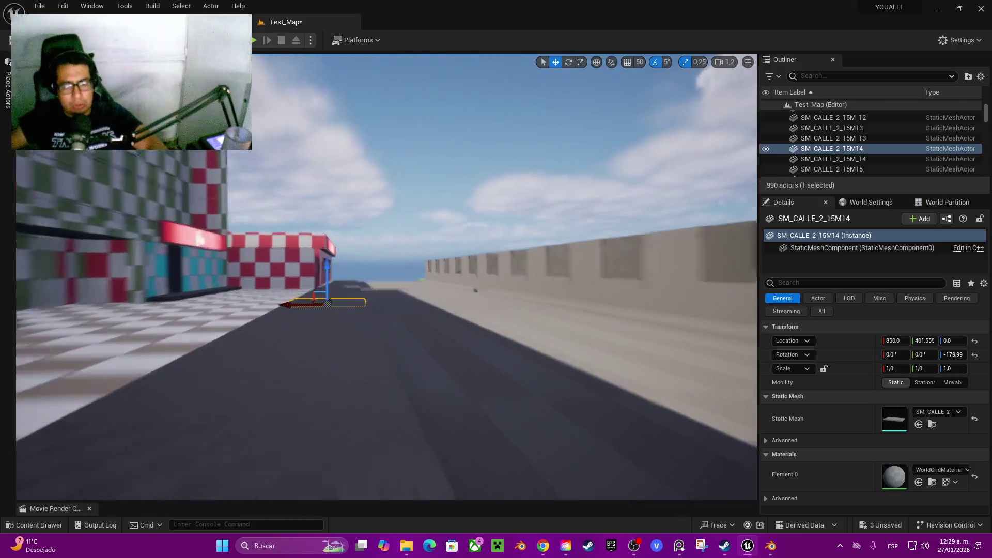
mouse_move(386, 276)
left_mouse_down()
mouse_move(310, 290)
mouse_move(207, 277)
left_mouse_up()
key("w")
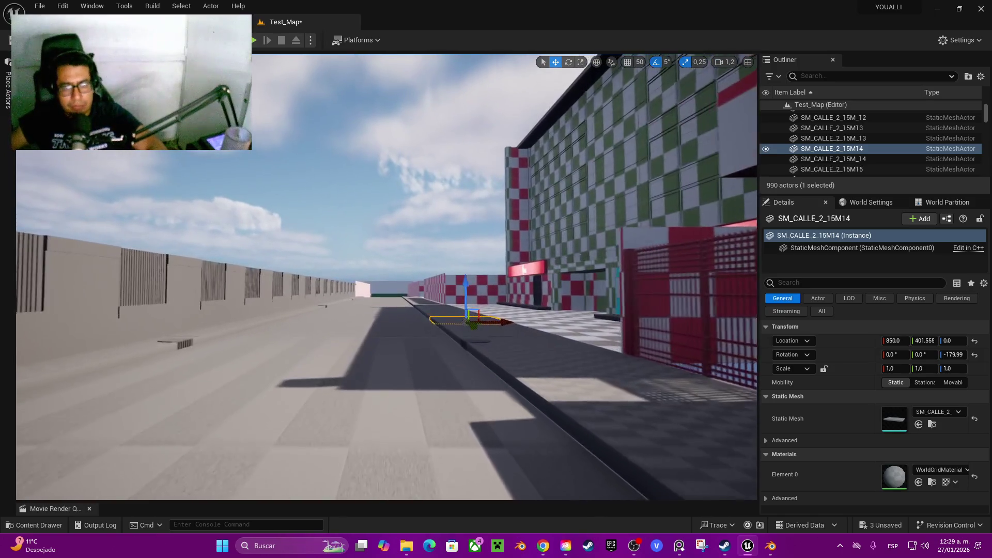
key("w")
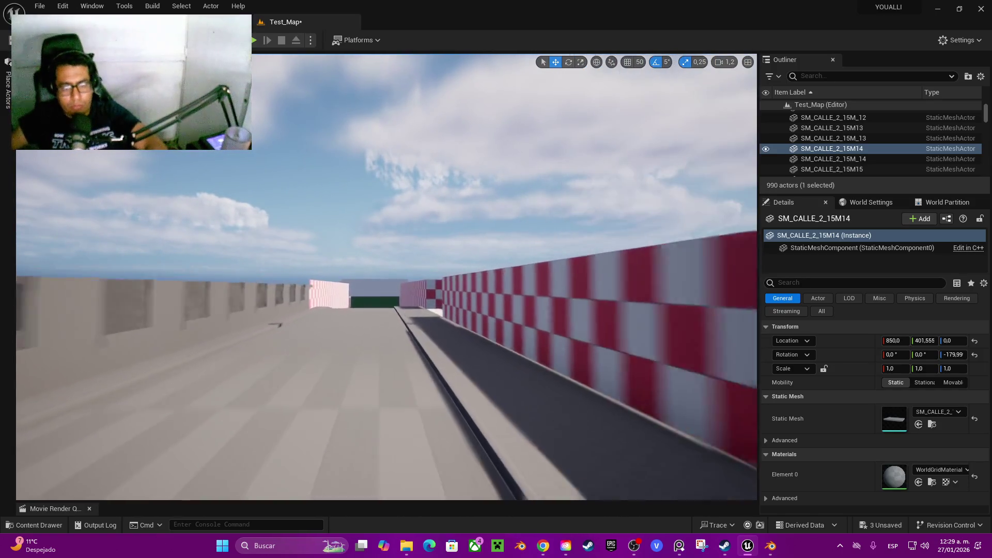
key("w")
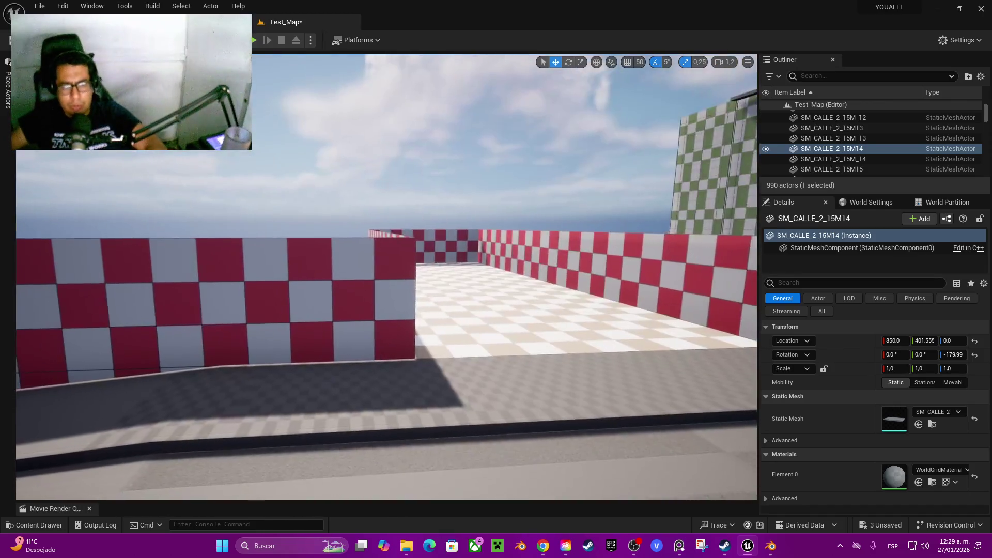
key("w")
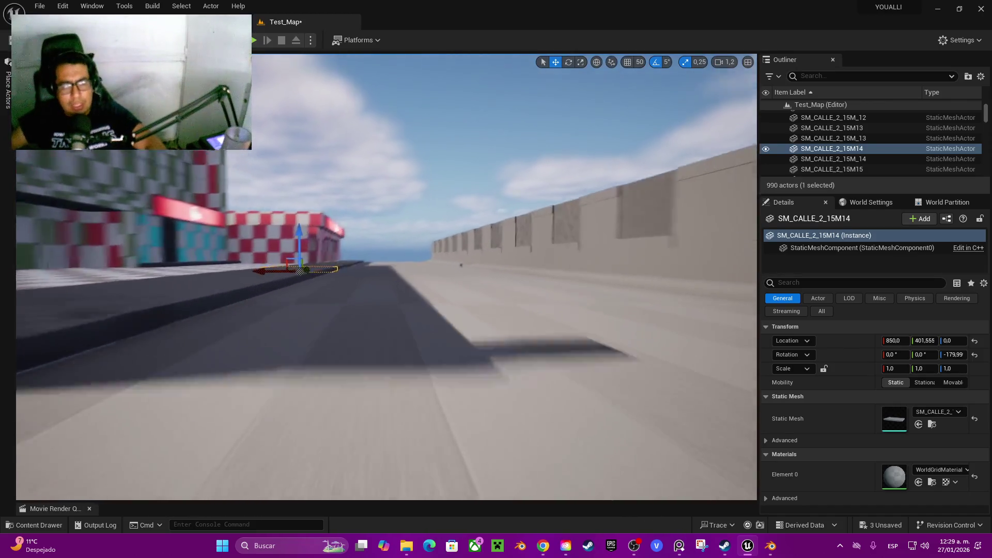
key("w")
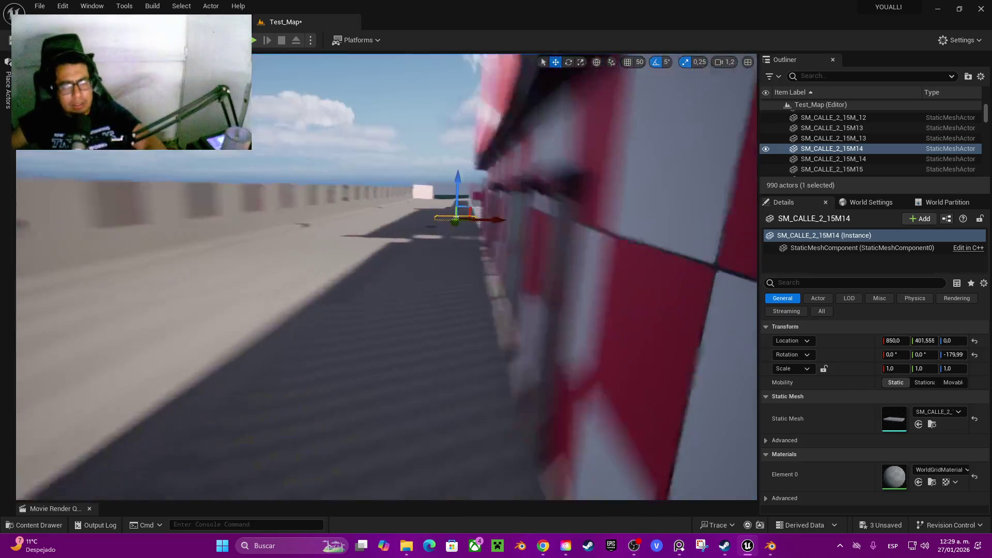
key("a")
After a brief test run, drop the view to street level and start Play In Editor
left_click(254, 40)
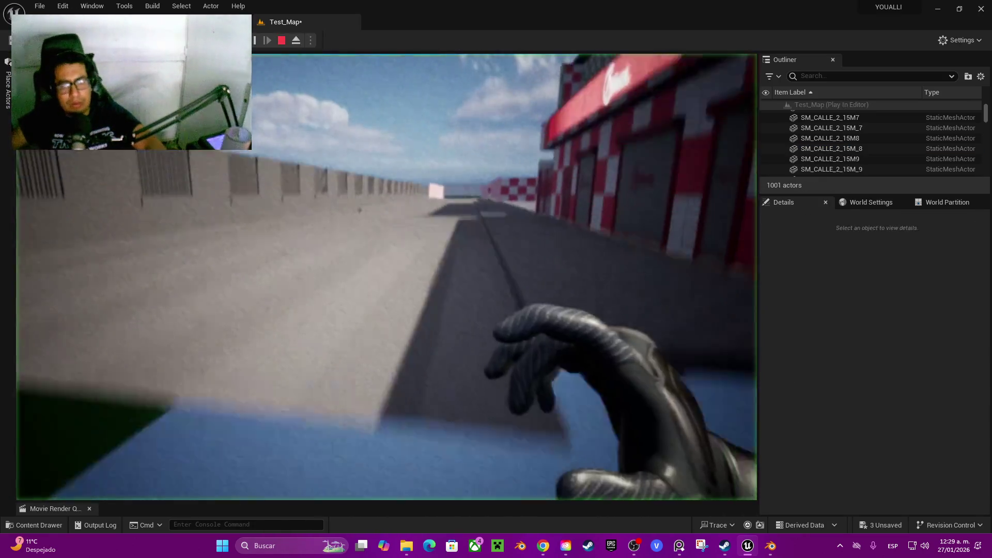
key("Escape")
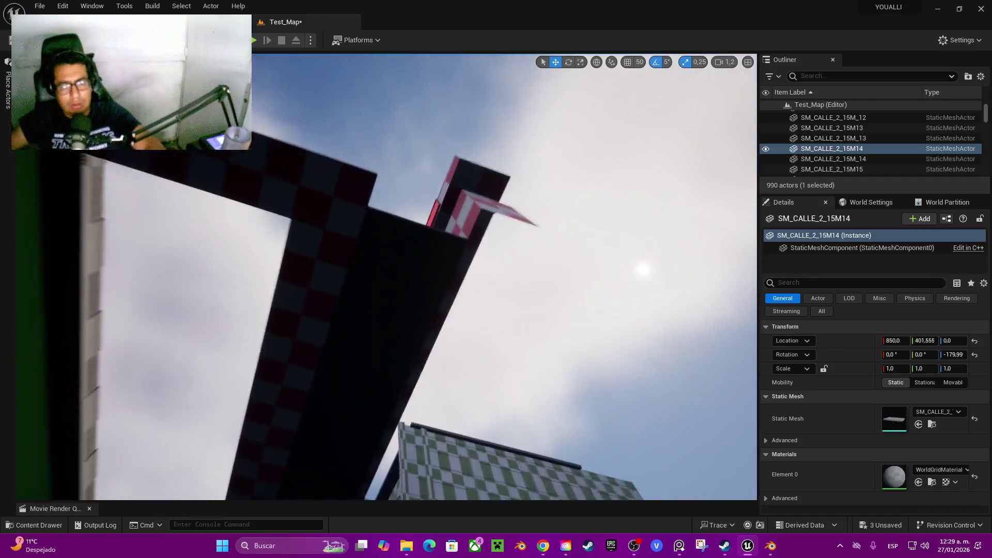
key("f")
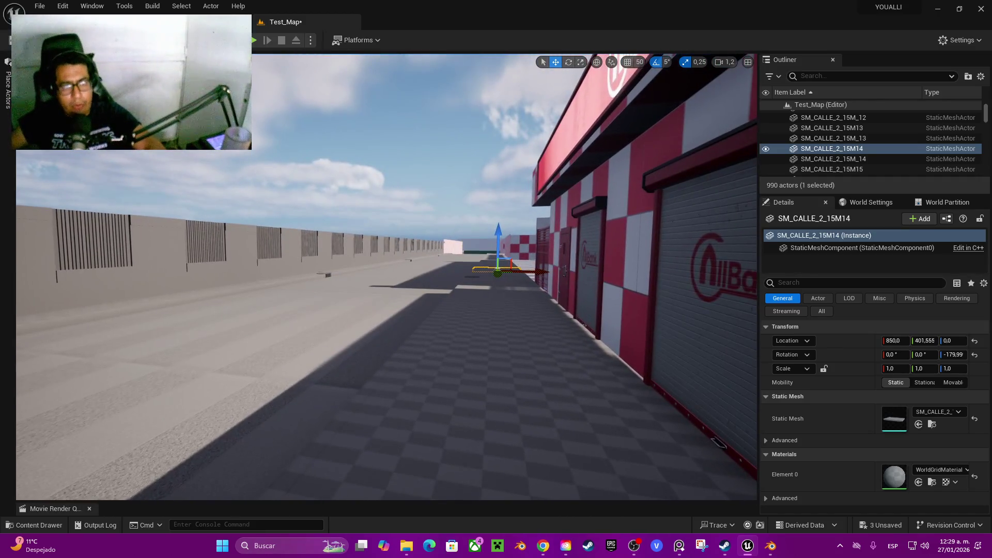
left_click(253, 40)
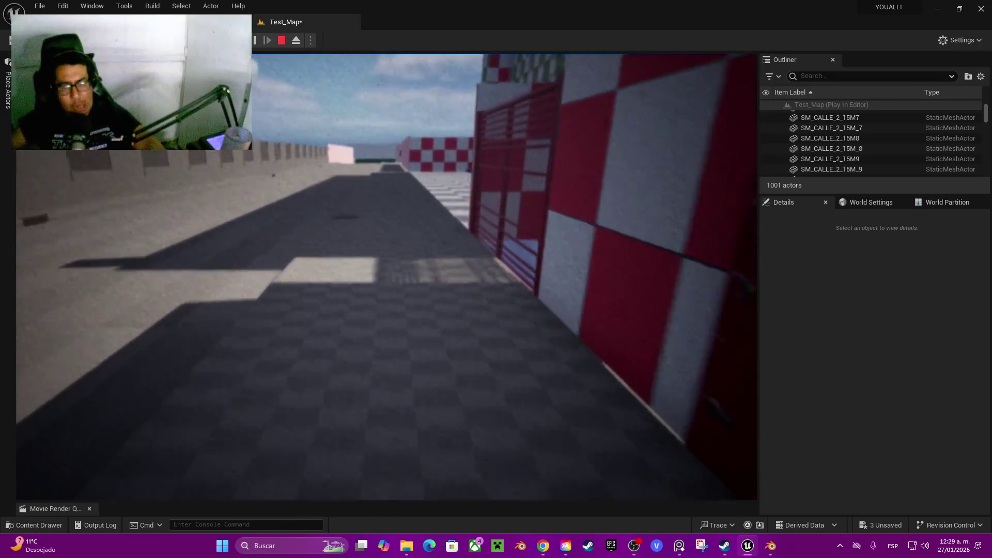
Walk along the road past the red-checkered walls and curb, then stop the playtest
key("w")
key("w")
key("s")
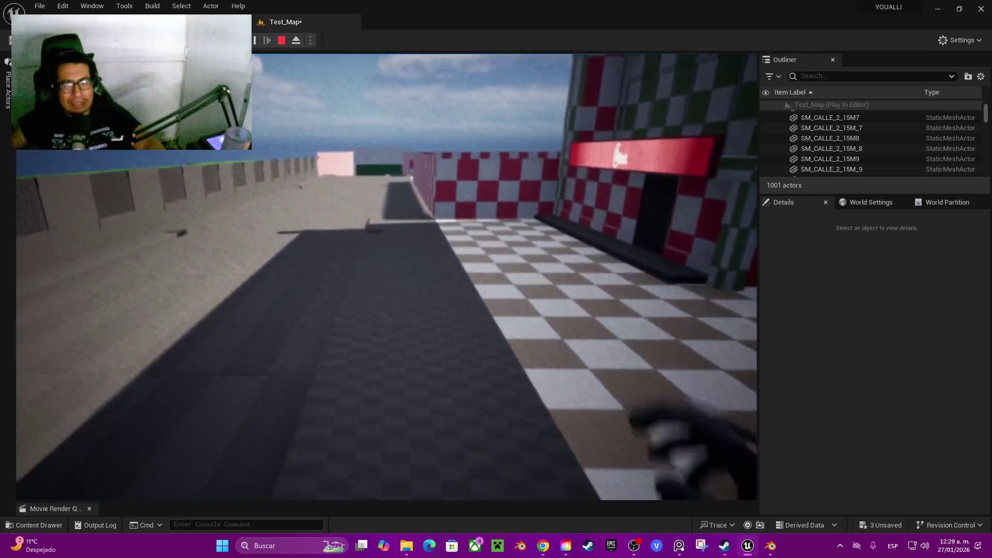
key("w")
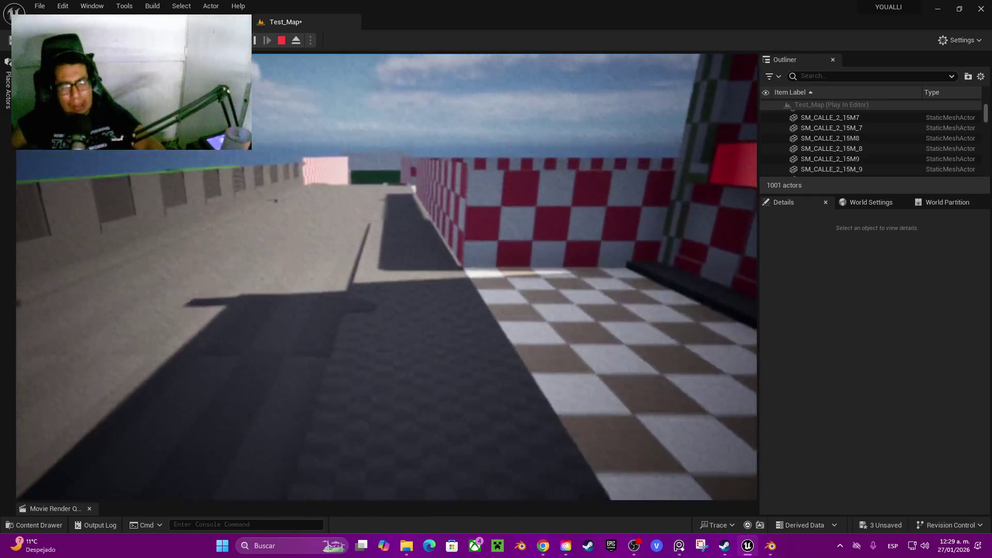
key("w")
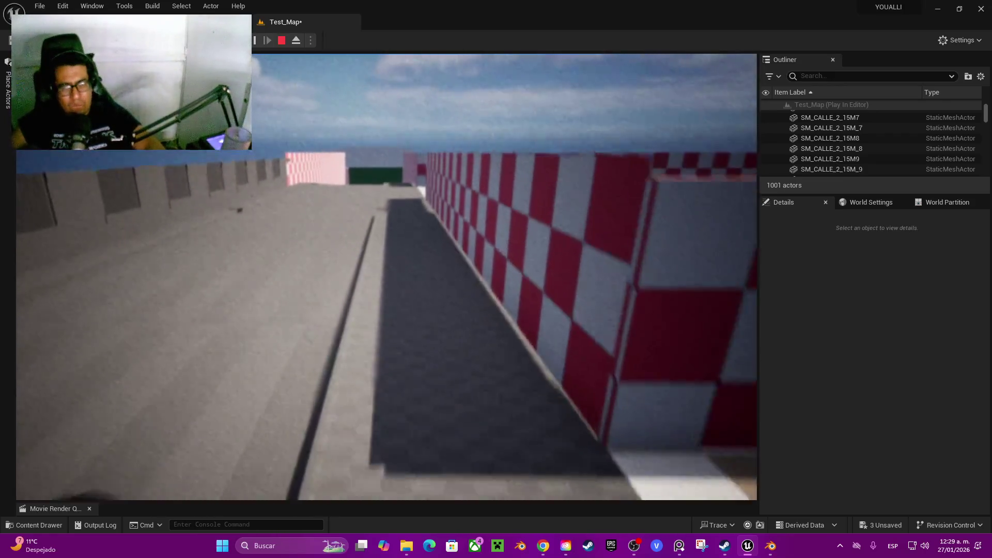
key("w")
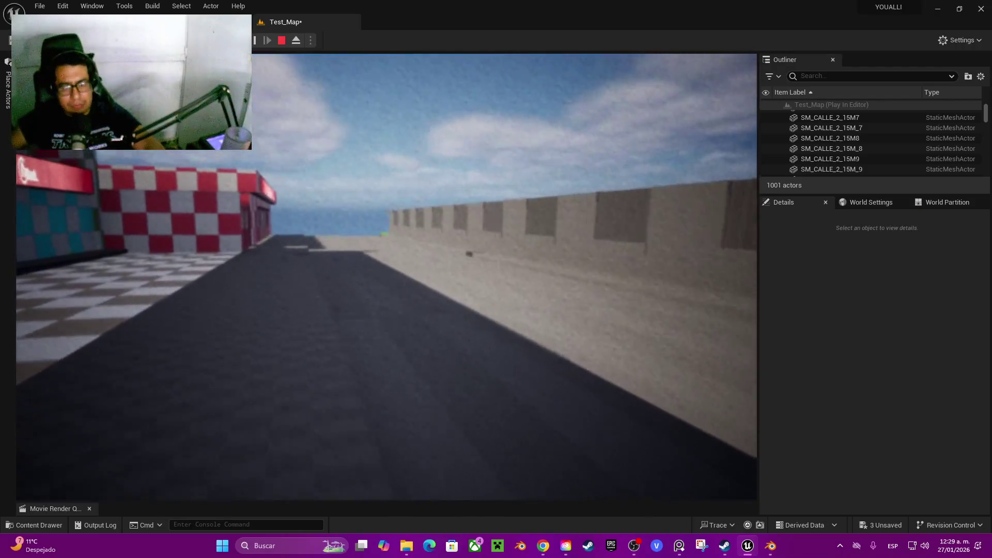
key("w")
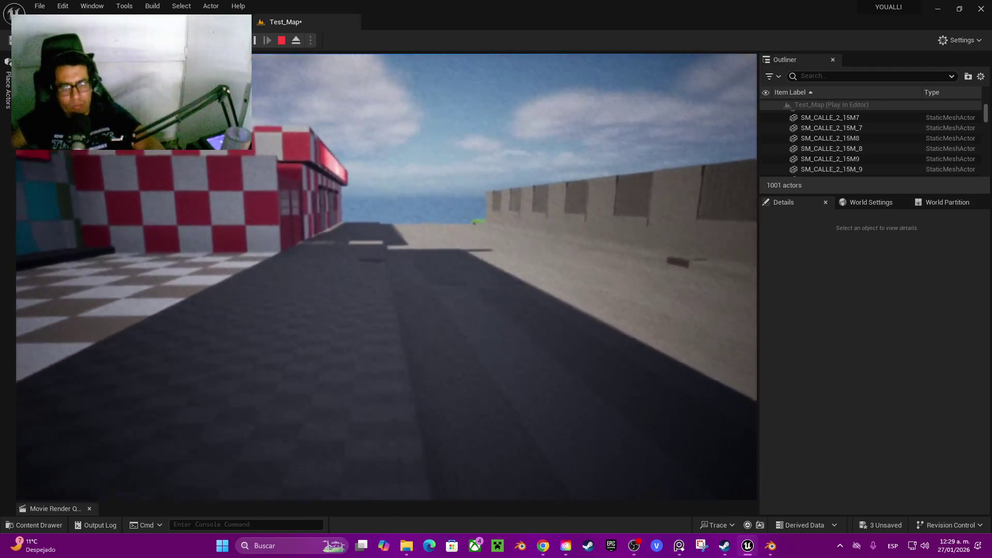
key("w")
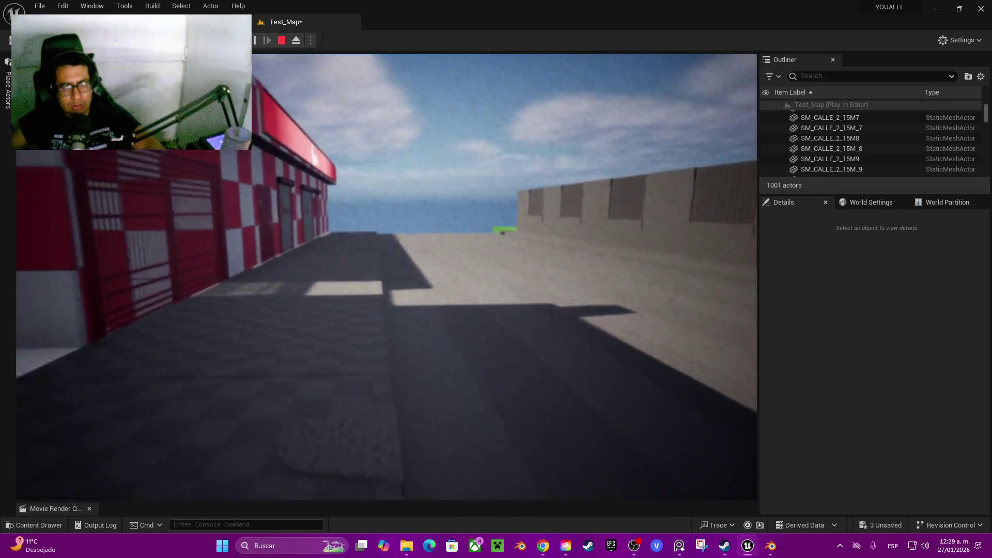
key("w")
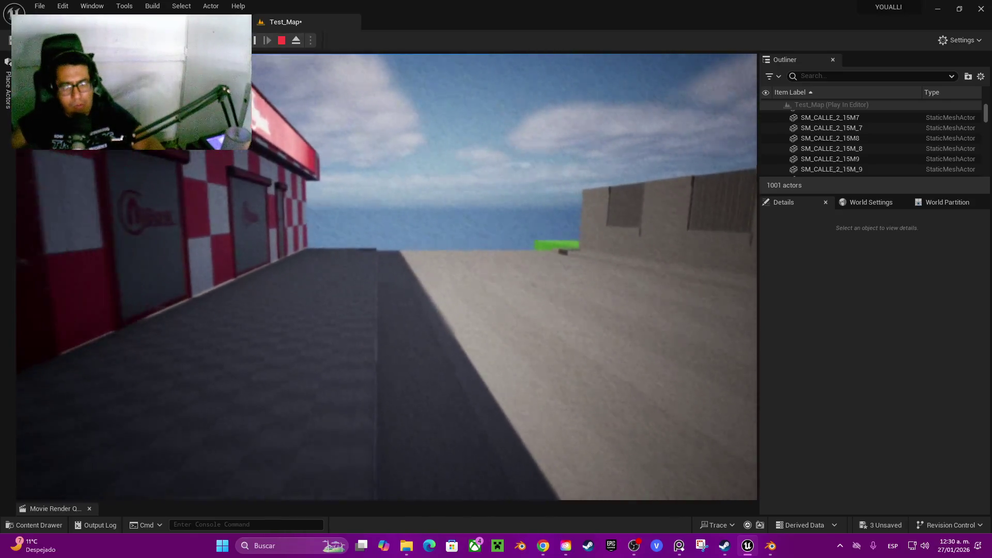
key("w")
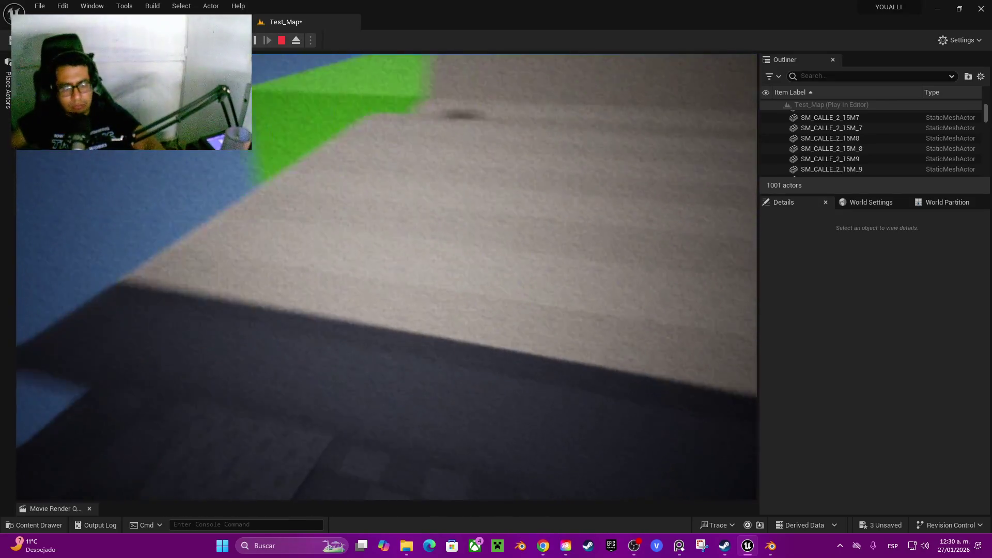
key("Escape")
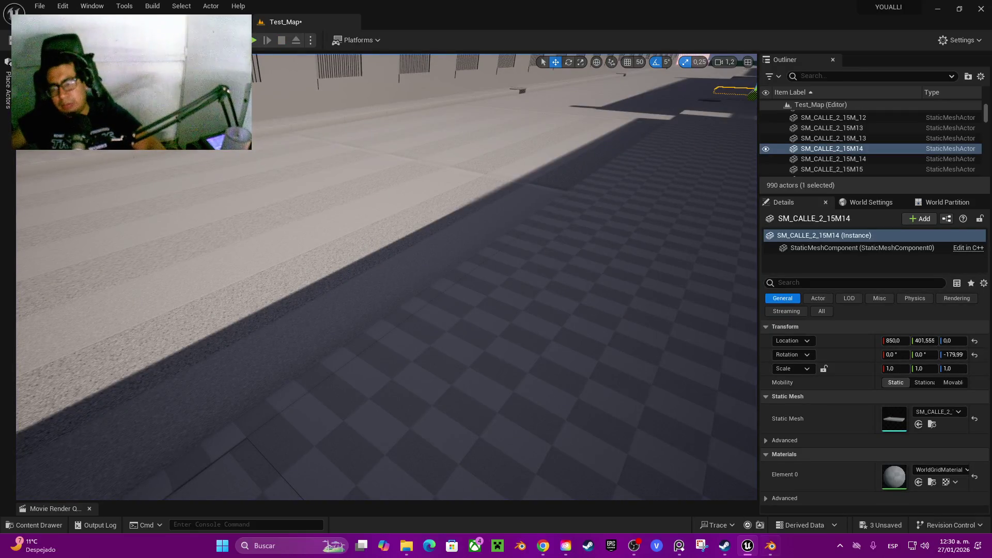
Copy the six selected Banqueta street slabs in Blender, then launch a second Blender
left_click(771, 546)
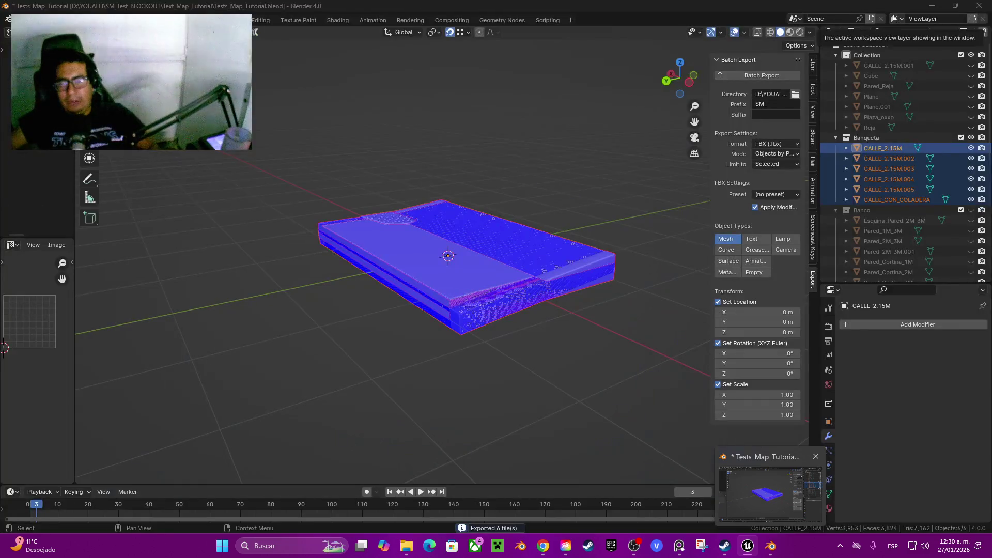
right_click(424, 277)
left_click_drag(444, 269, 459, 242)
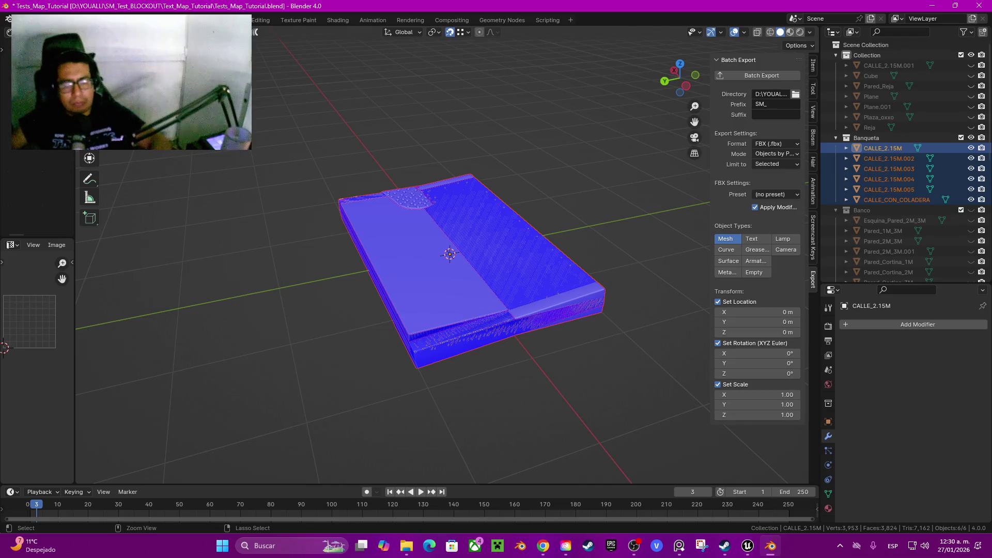
key("ctrl+c")
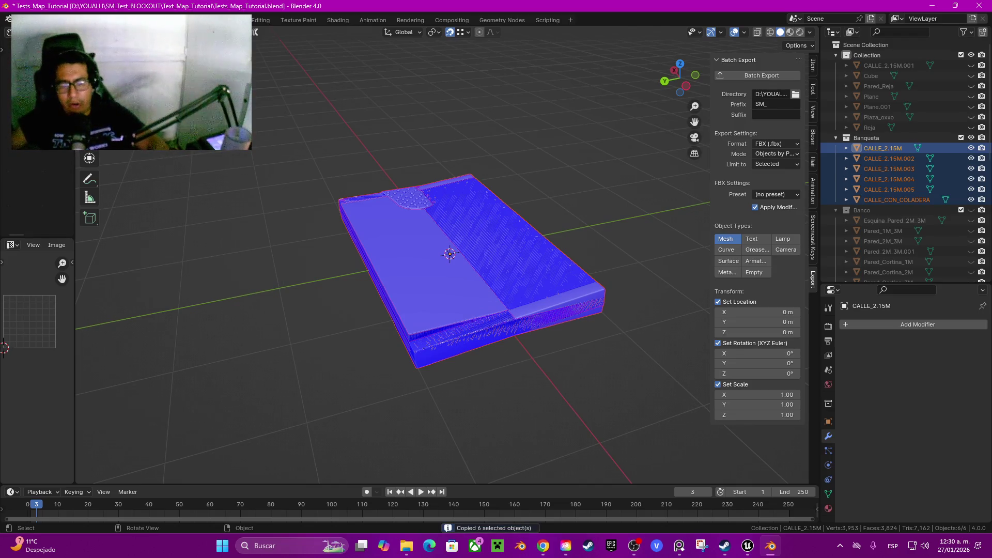
left_click(520, 546)
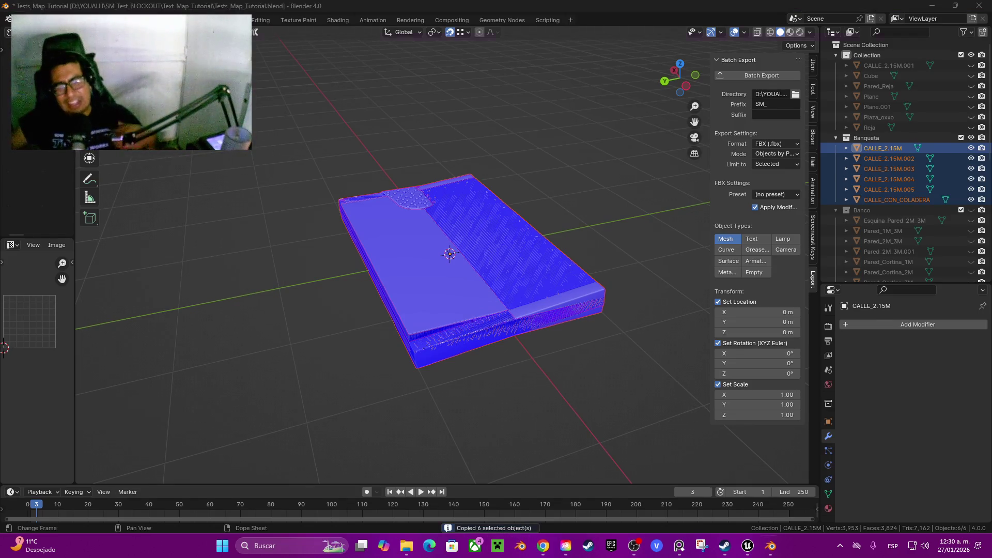
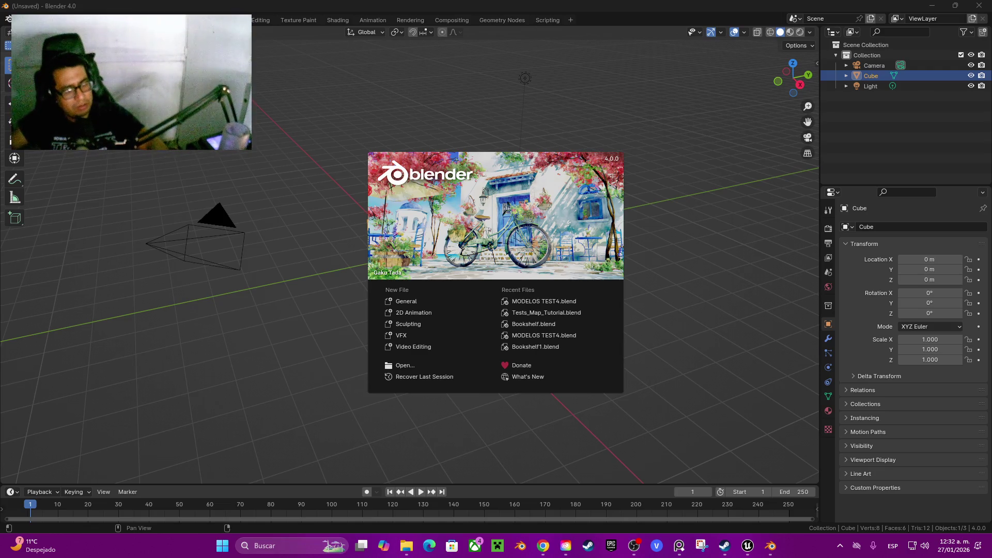
Hide and restore the Blender window, then dismiss the Blender 4.0 splash screen
key("super+d")
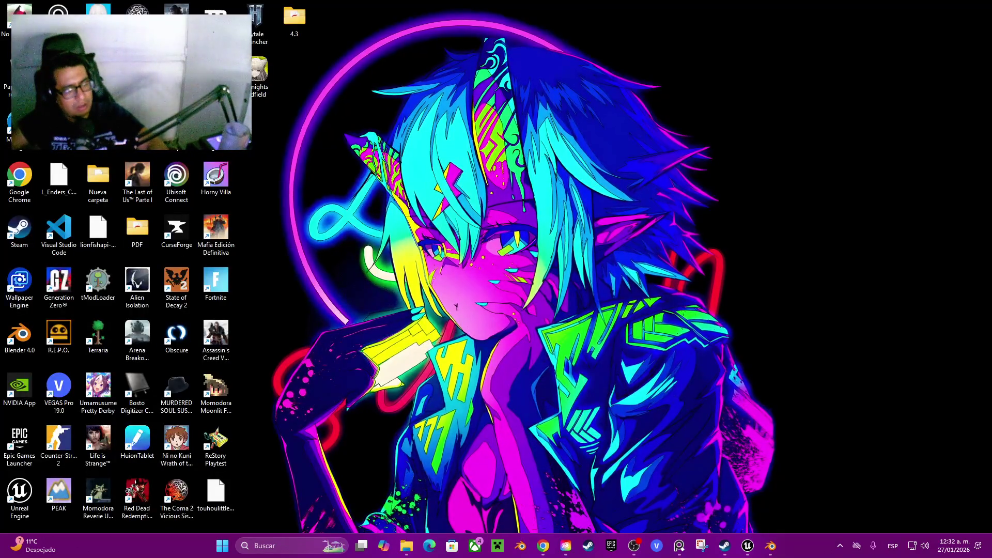
key("super+d")
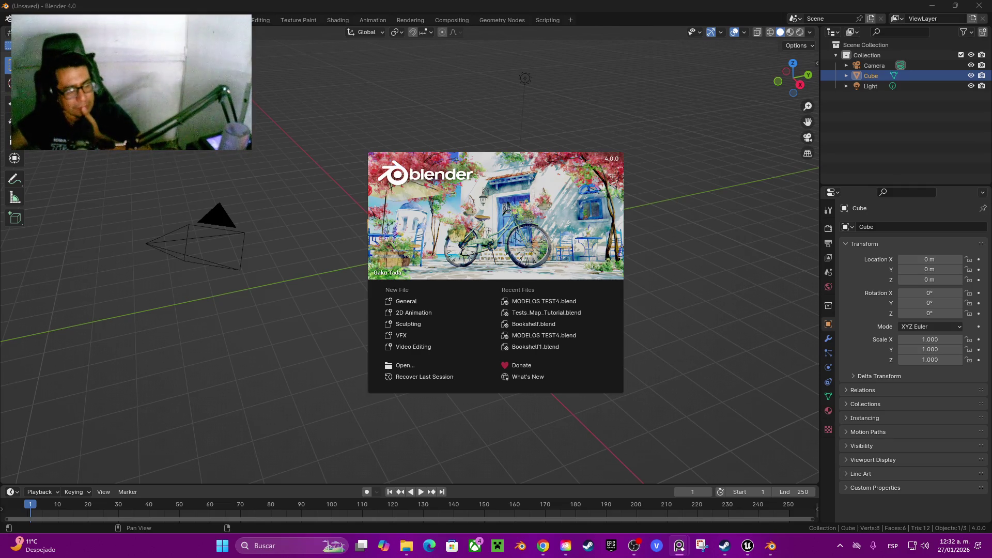
key("Escape")
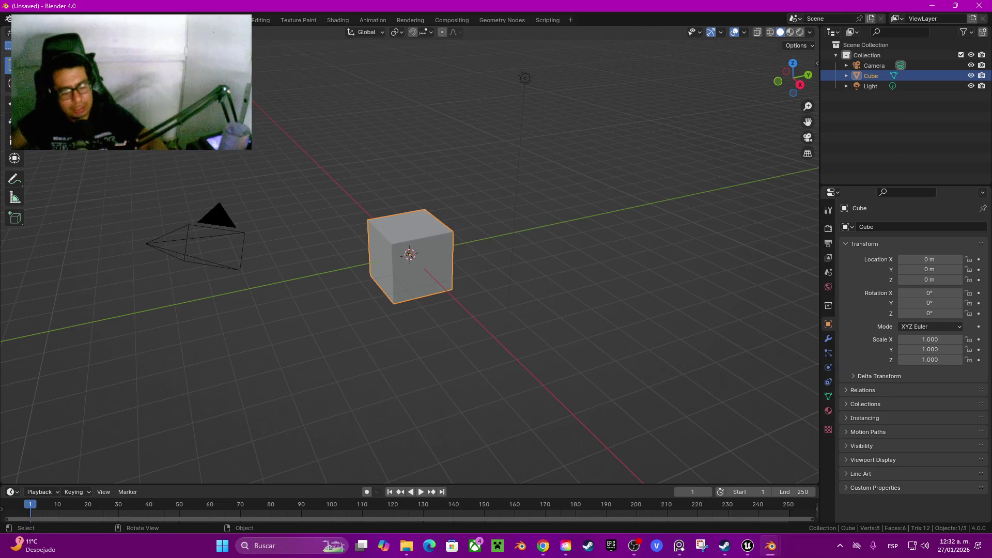
Delete the default cube and paste in the copied CALLE street objects
key("x")
key("Return")
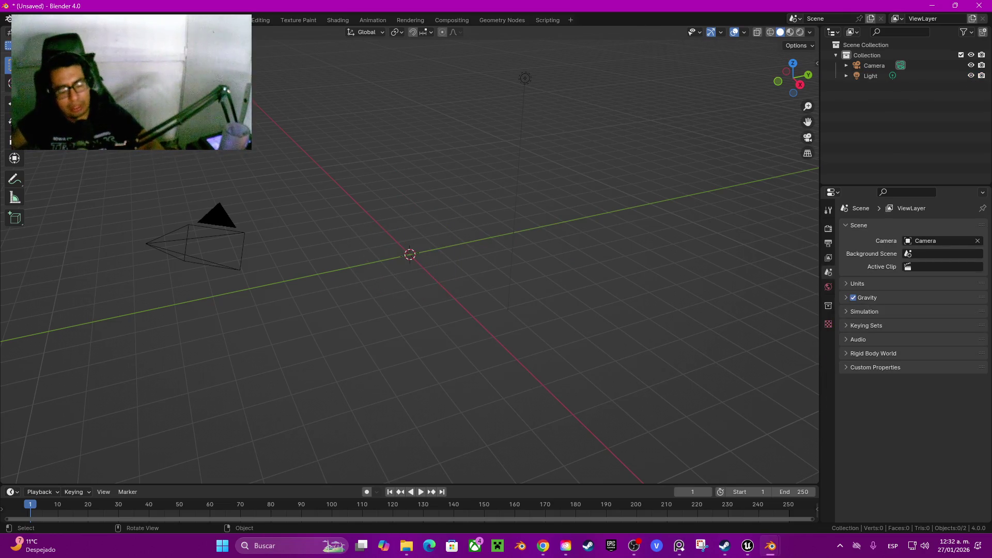
key("ctrl+v")
Hide CALLE_CON_COLADERA and CALLE_2.15M.002–.005, then edit CALLE_2.15M's mesh
scroll(409, 254, "up", 10)
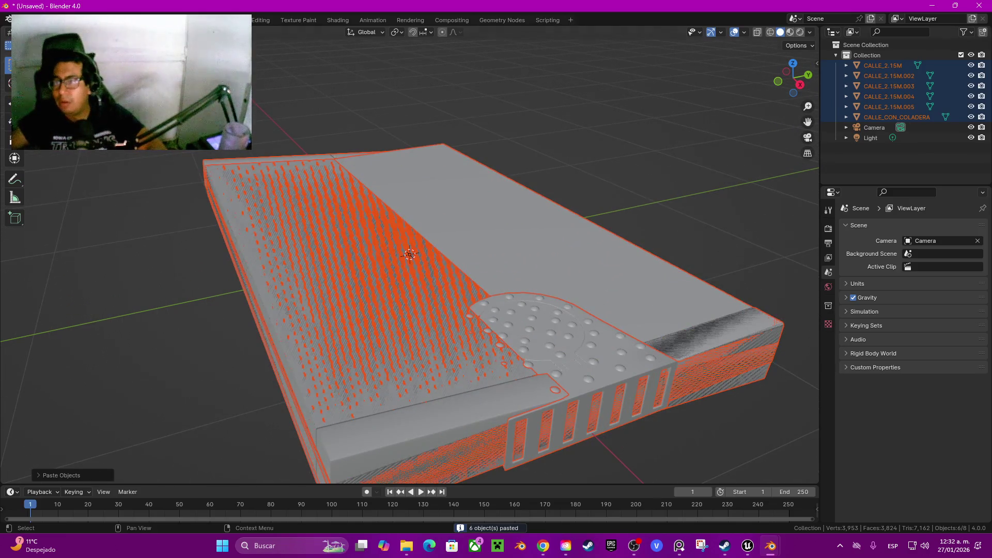
left_click(971, 117)
left_click(971, 106)
left_click(972, 96)
left_click(971, 85)
left_click(972, 76)
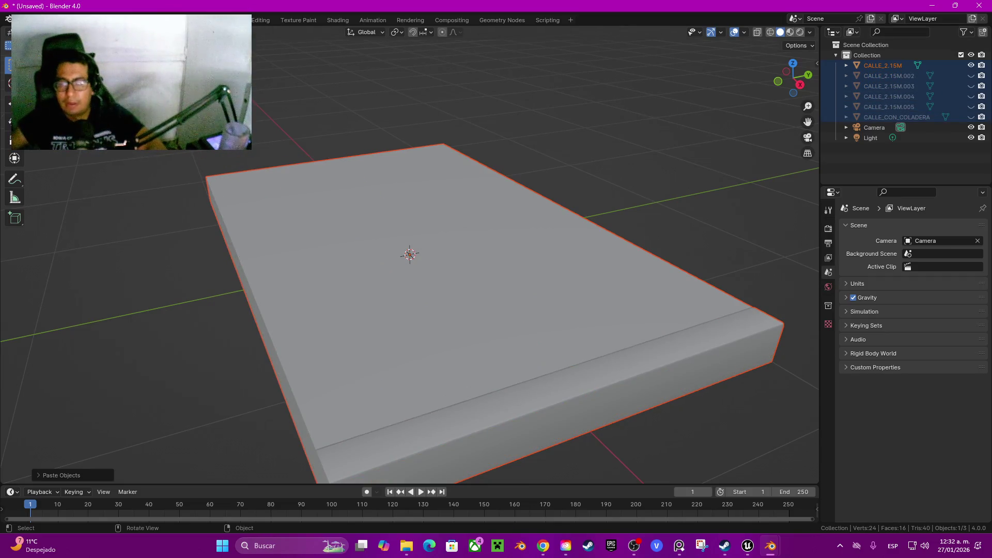
left_click(882, 65)
scroll(437, 274, "down", 5)
left_click_drag(436, 273, 491, 258)
scroll(411, 261, "up", 1)
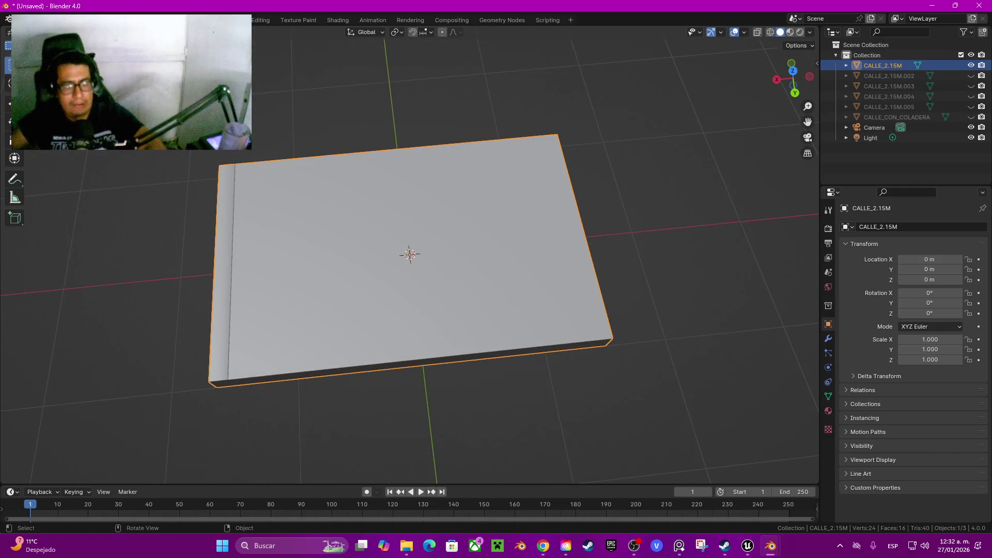
key("Tab")
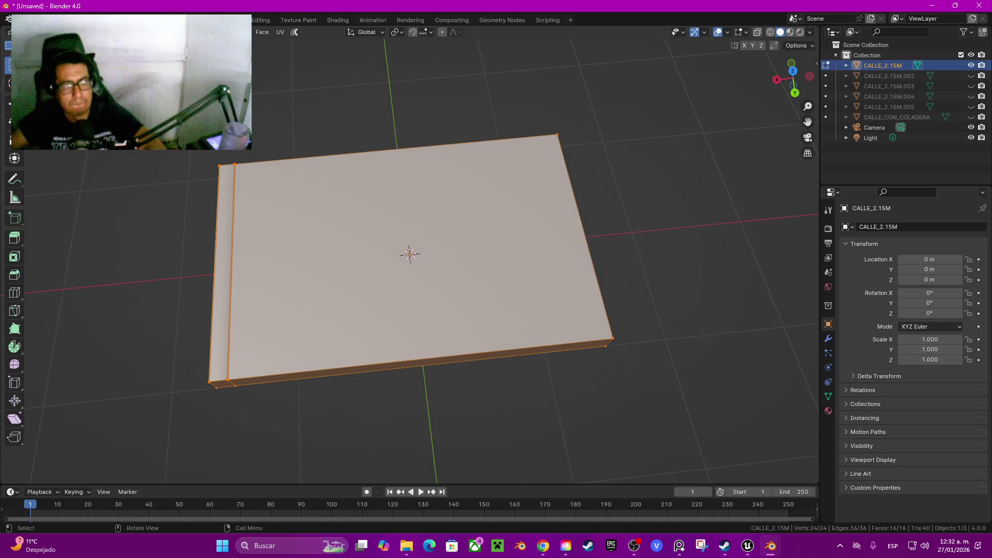
Select the slab's top face and lower it along Z
left_click_drag(414, 258, 496, 217)
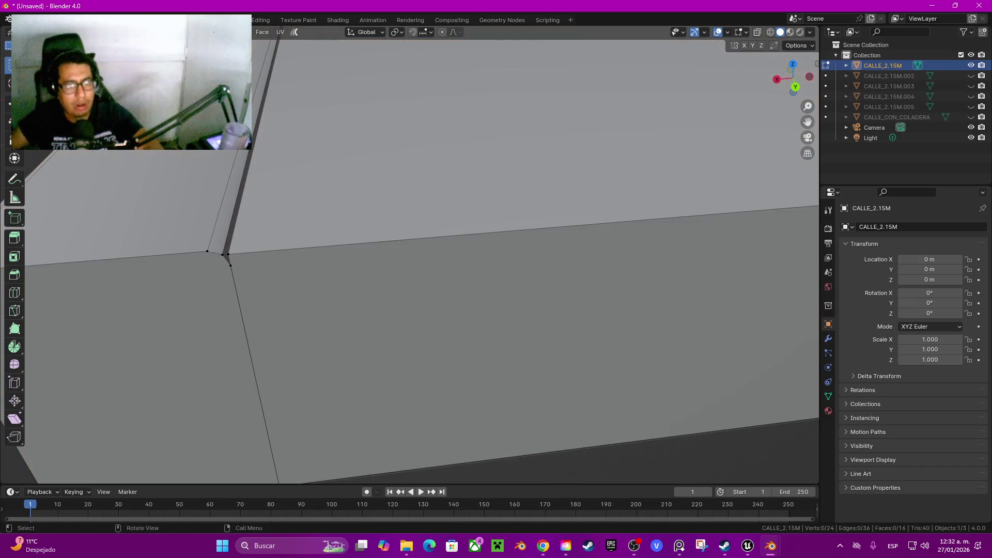
left_click(517, 129)
key("g")
key("z")
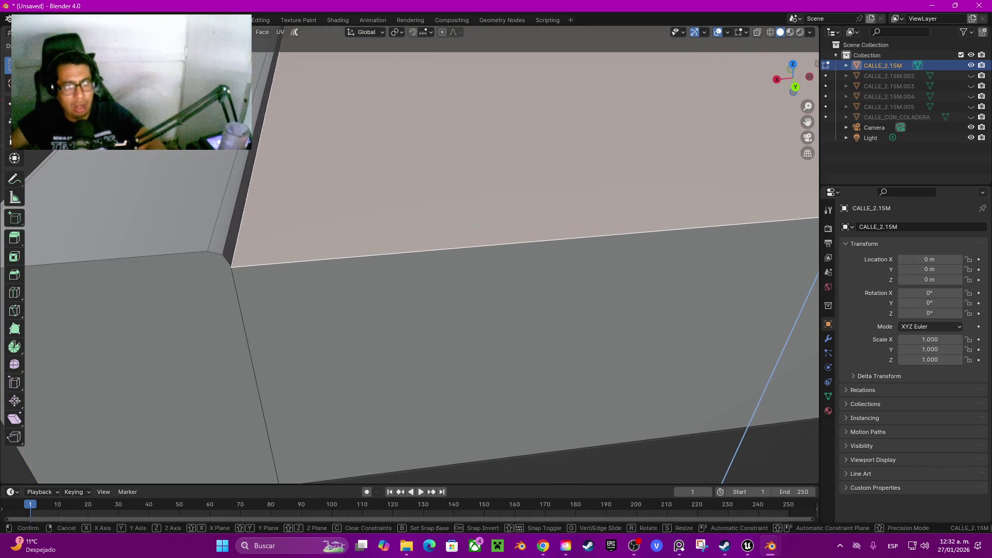
key("Return")
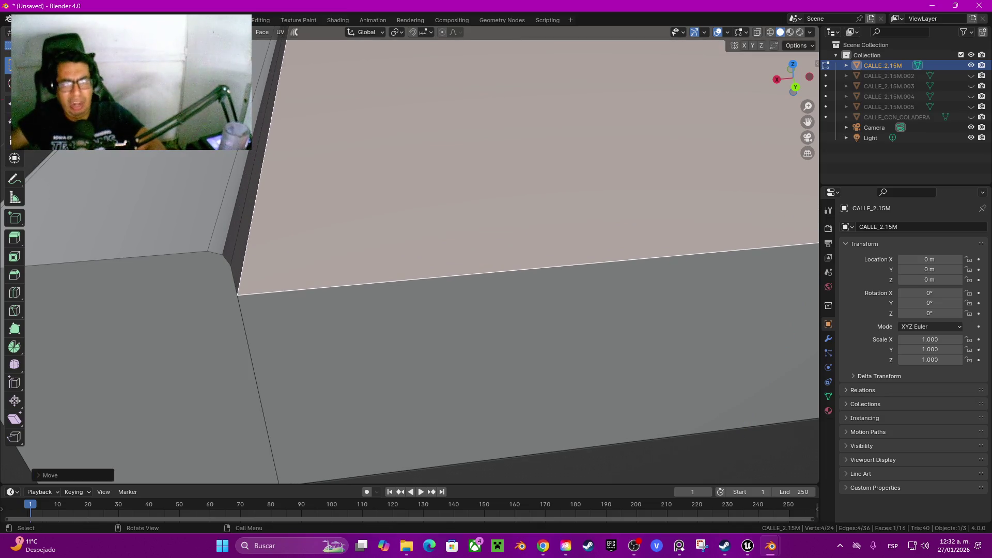
Enable vertex snapping and snap the top face vertically onto the curb vertex
left_click(412, 32)
left_click(430, 32)
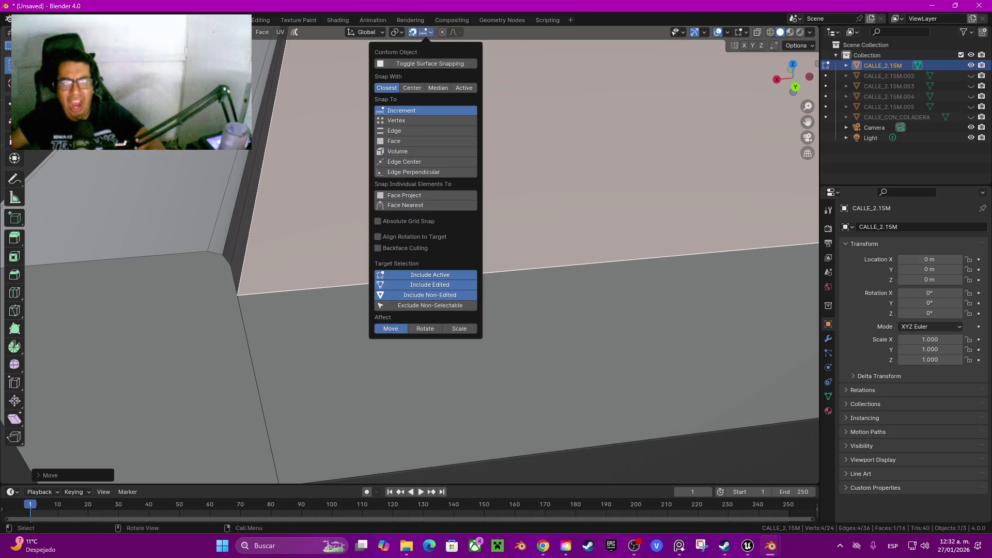
left_click(396, 120)
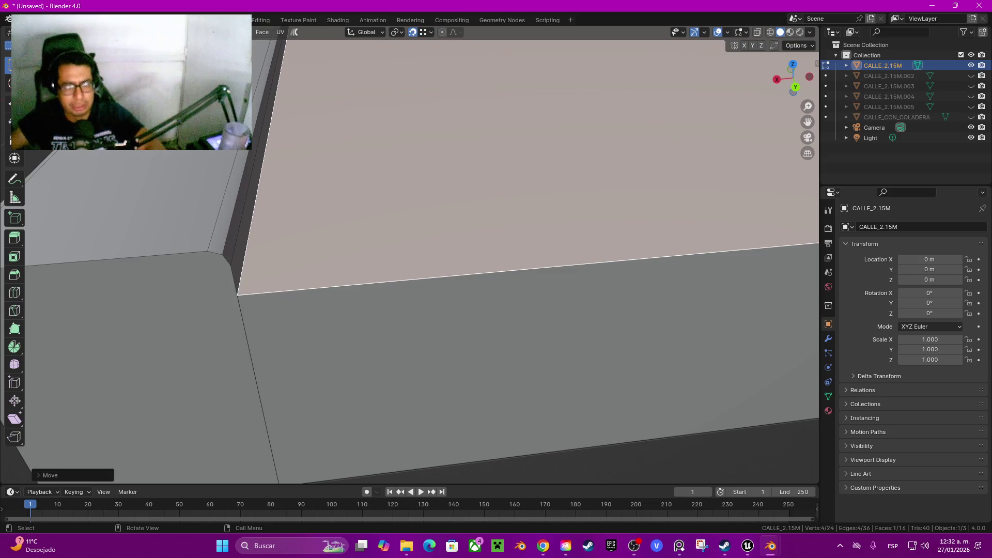
key("g")
key("z")
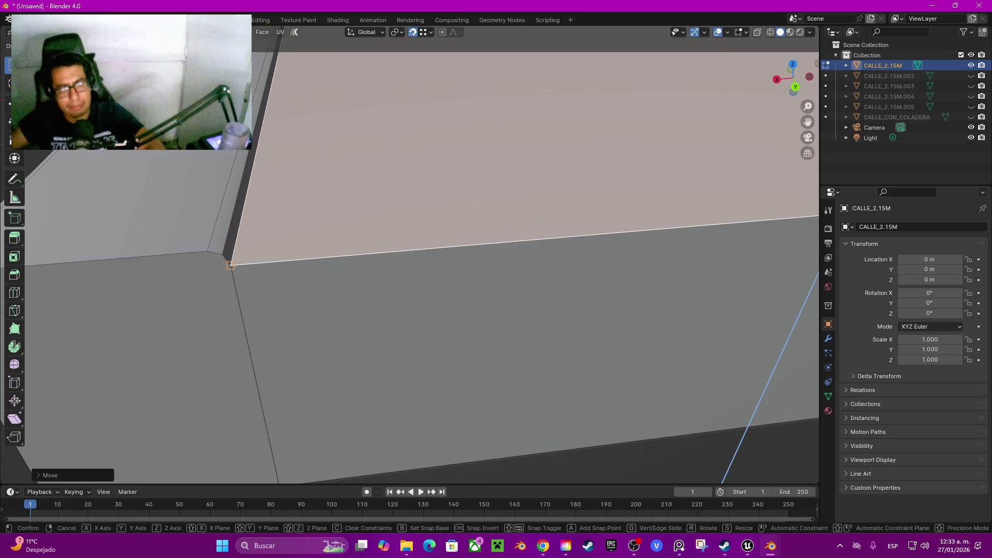
key("Return")
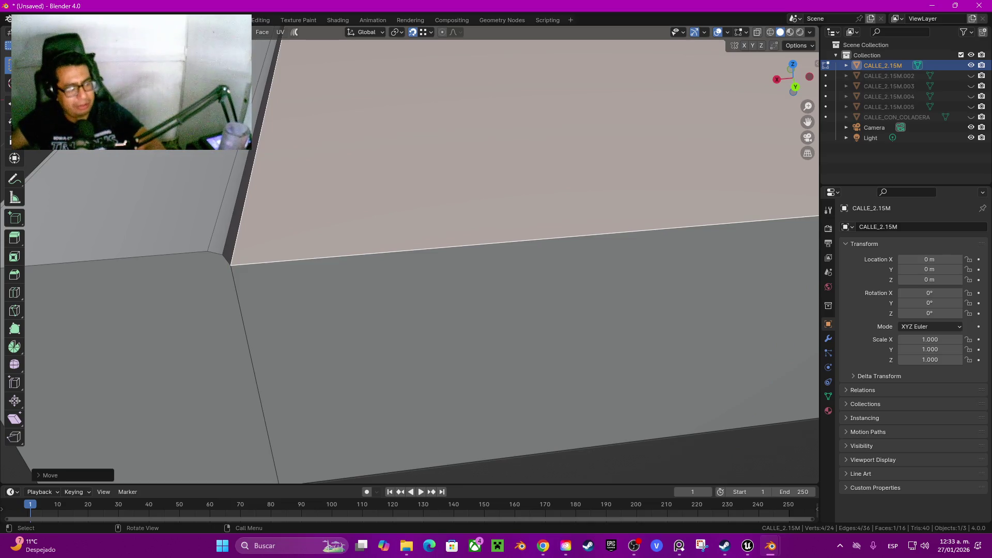
Begin insetting a rim inside the top face
scroll(413, 254, "down", 5)
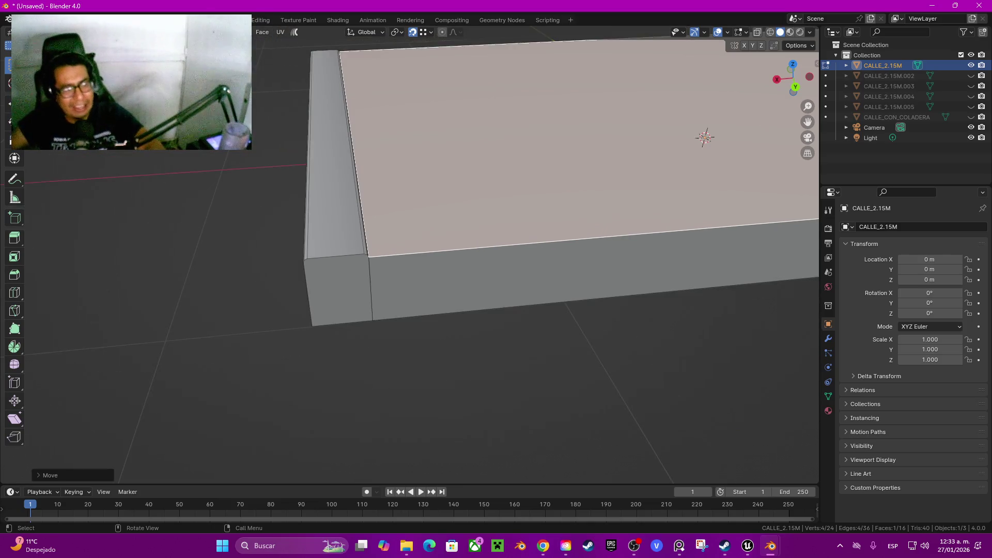
scroll(413, 253, "down", 6)
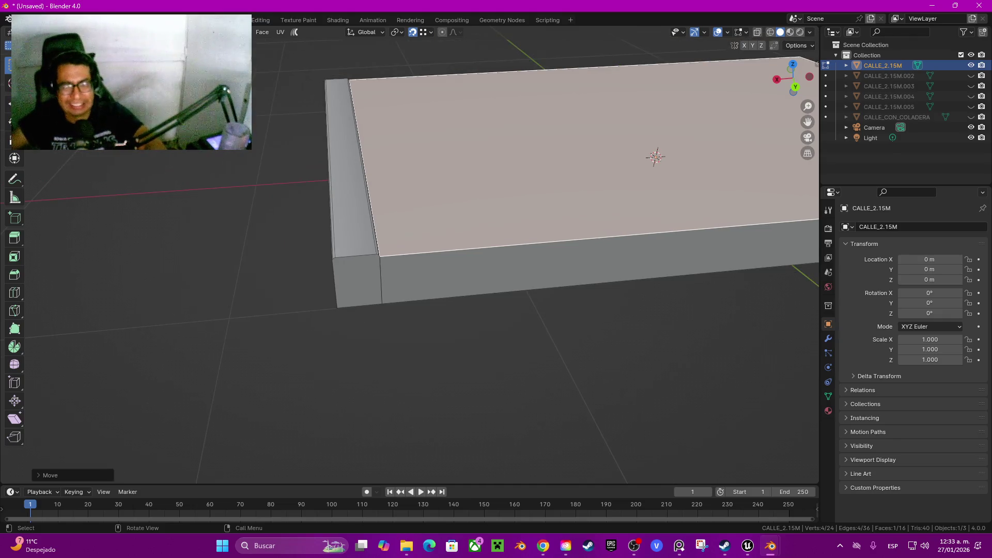
scroll(413, 253, "up", 4)
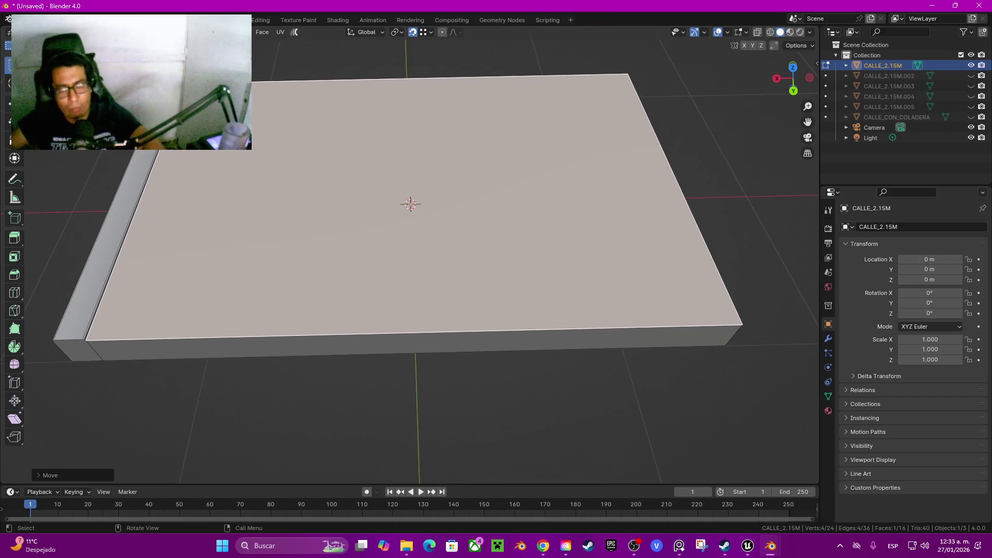
key("i")
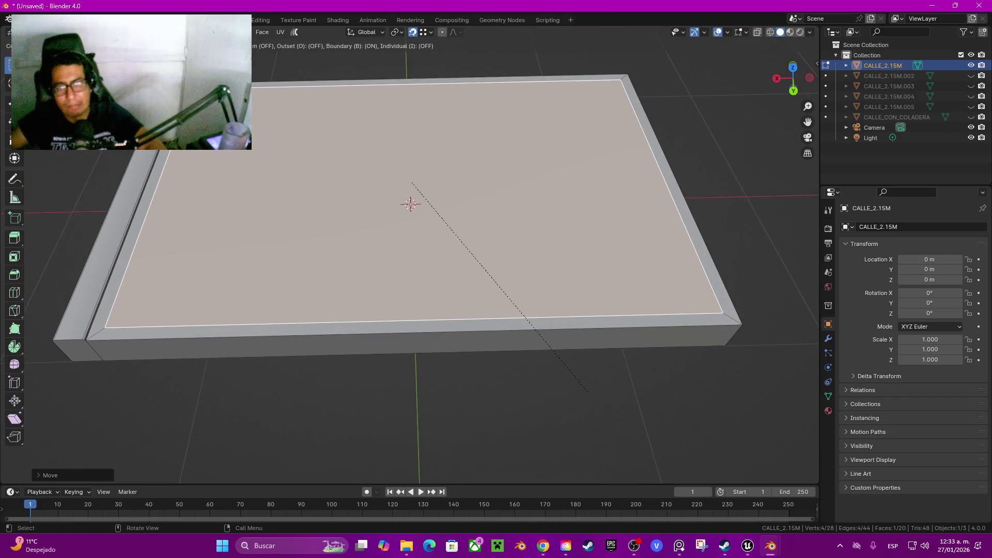
Try a 0.05 m inset thickness on the road face, then undo it
left_click(519, 287)
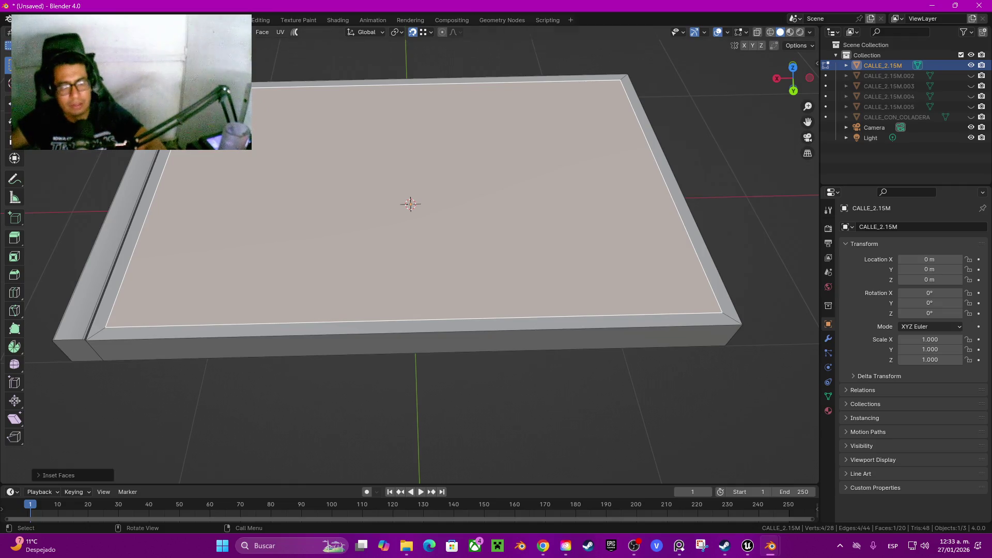
left_click(56, 474)
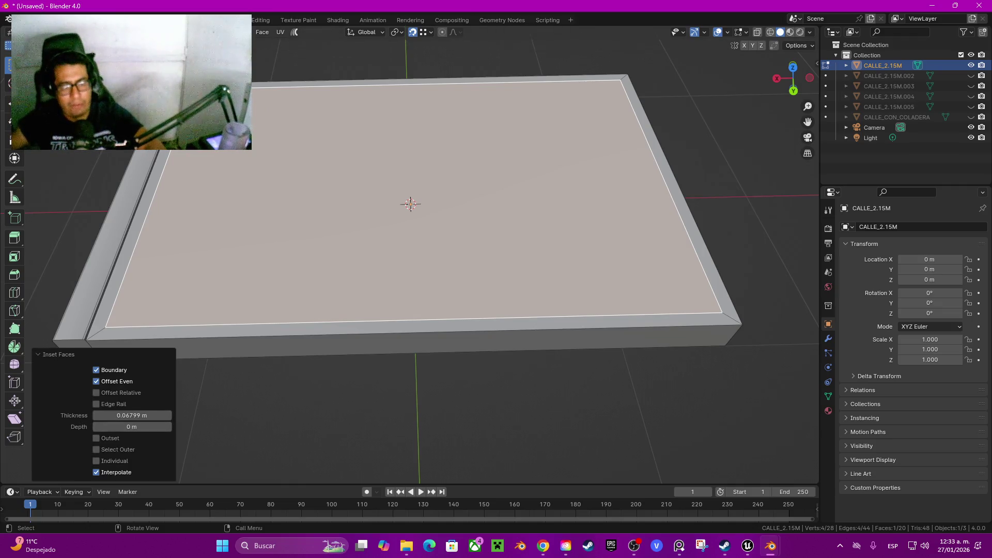
left_click(132, 415)
type("0.05")
key("Return")
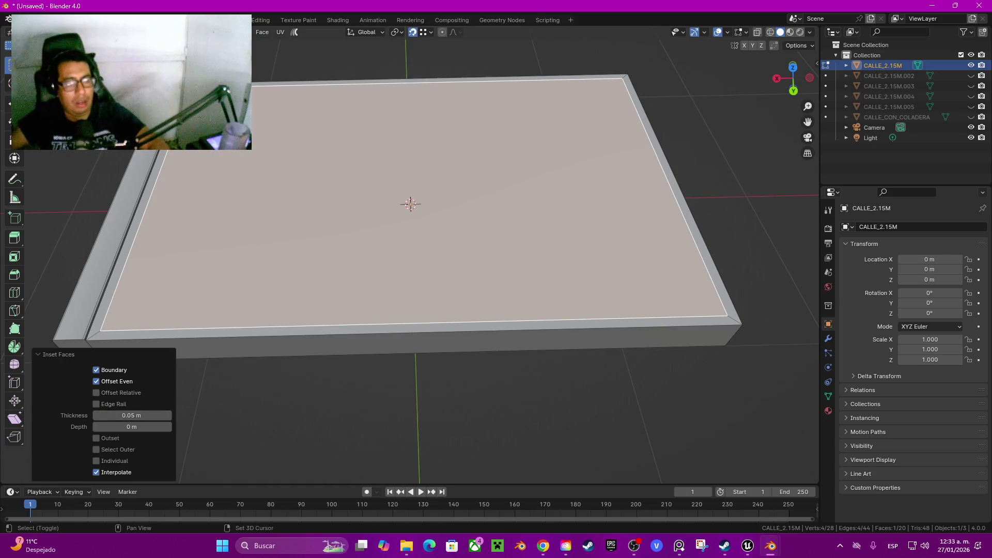
scroll(424, 259, "up", 3)
key("ctrl+z")
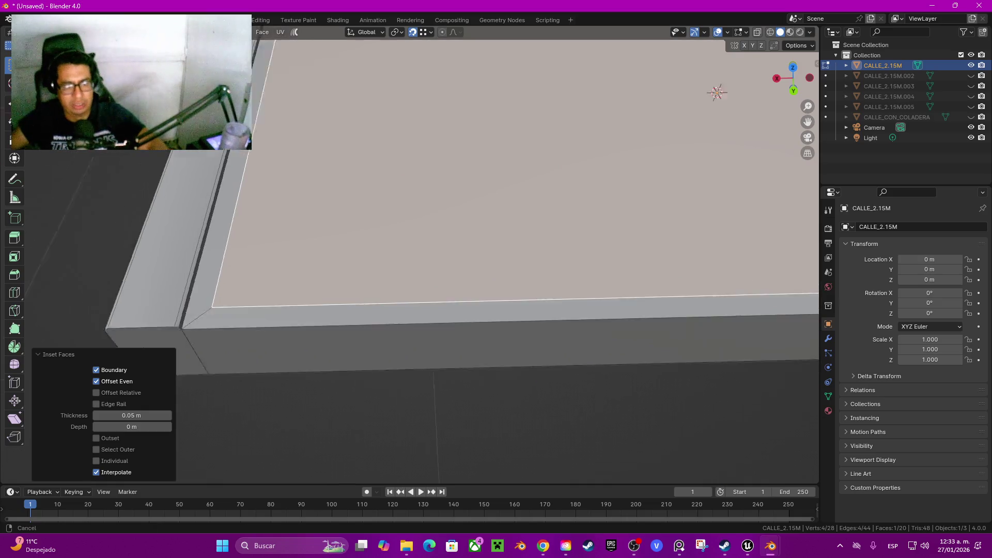
key("ctrl+r")
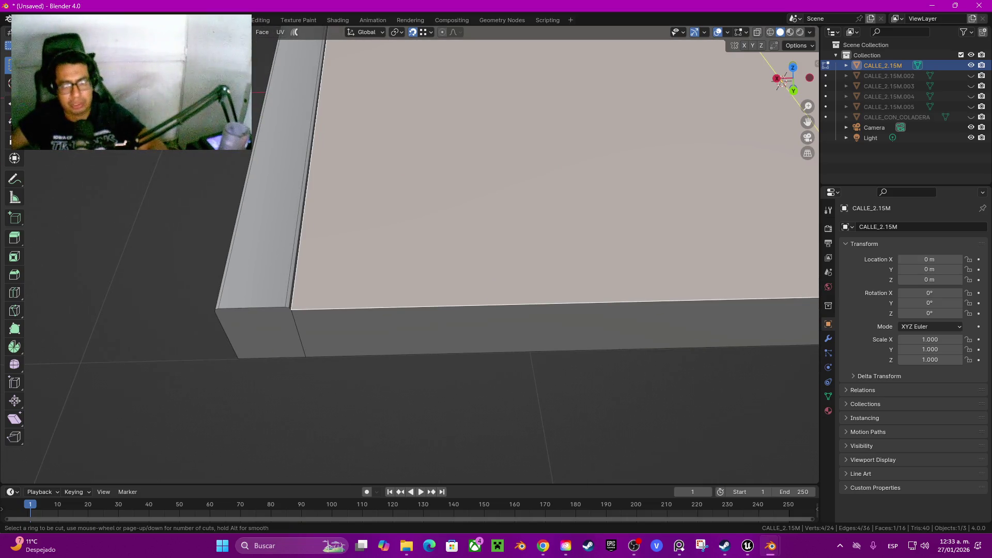
Cut an edge loop across the slab and turn on edge length display
left_click(567, 295)
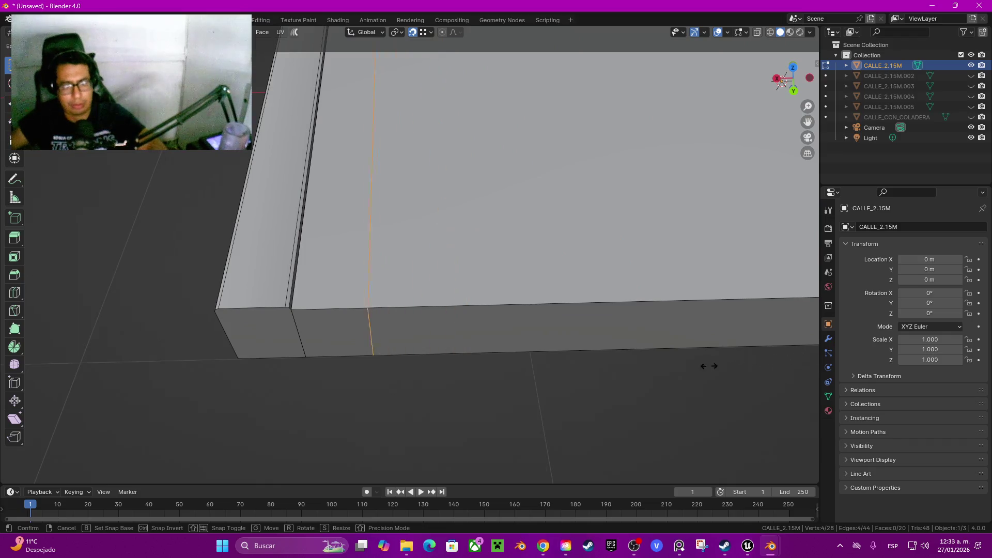
left_click(677, 376)
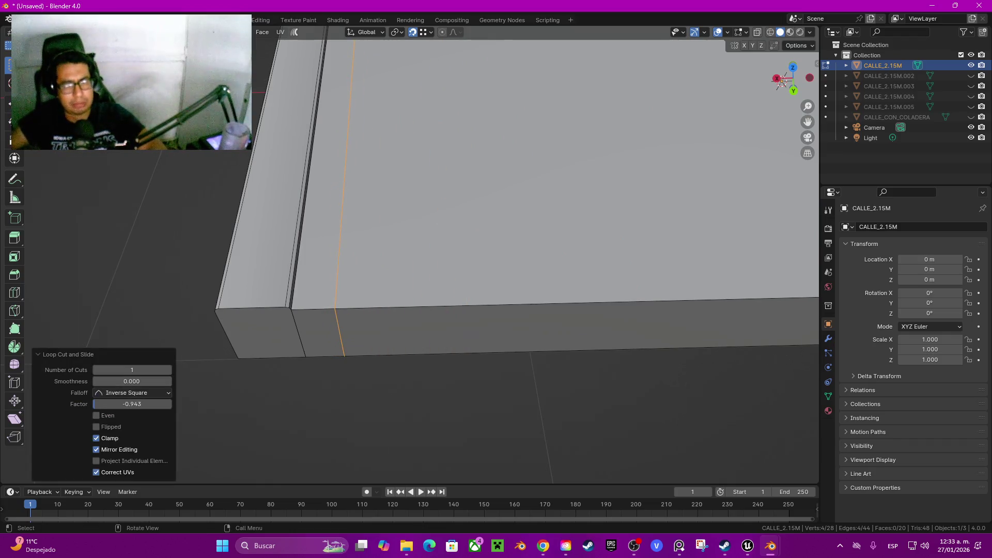
scroll(341, 343, "up", 2)
scroll(341, 343, "up", 2)
key("q")
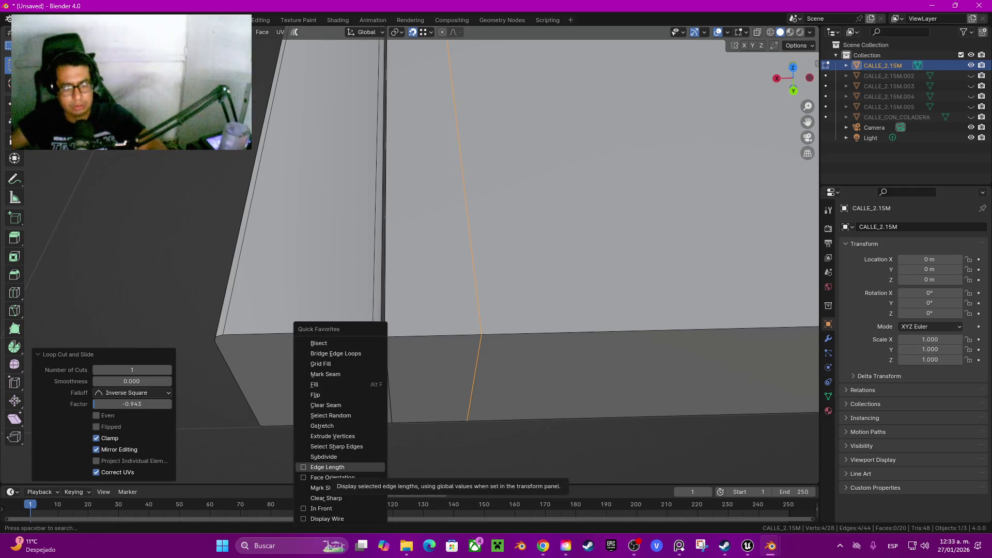
left_click(327, 468)
Move the first edge loop close to the slab edge
key("g")
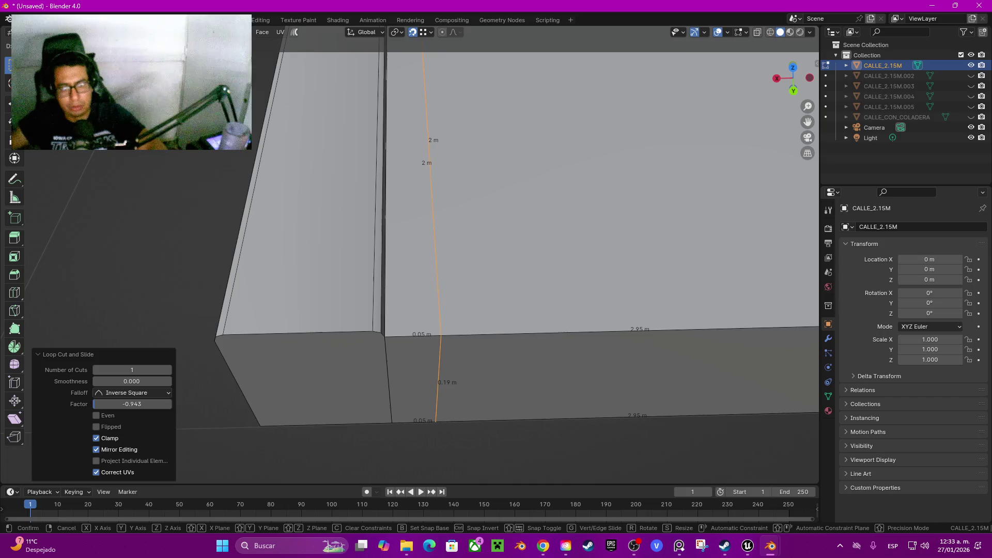
key("Return")
scroll(426, 232, "down", 5)
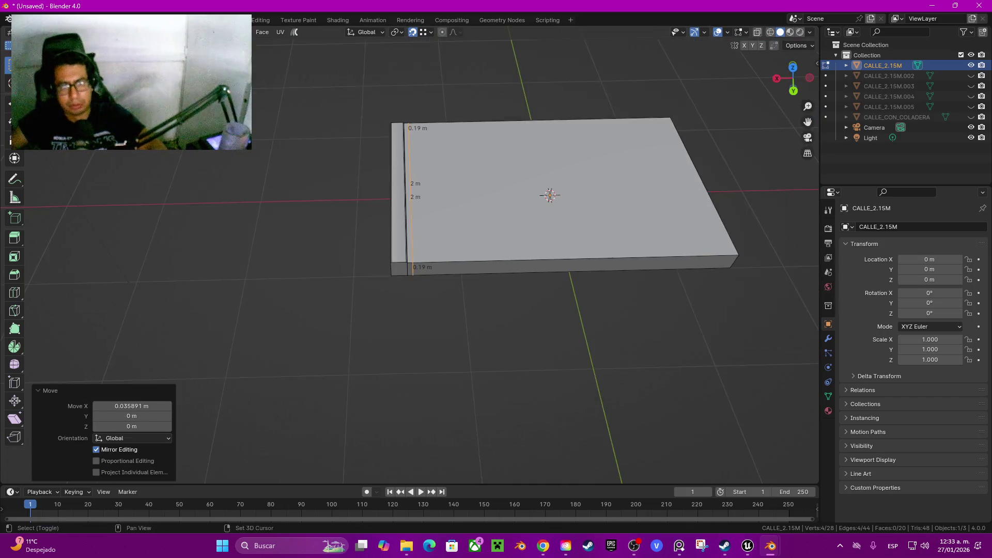
scroll(426, 185, "up", 5)
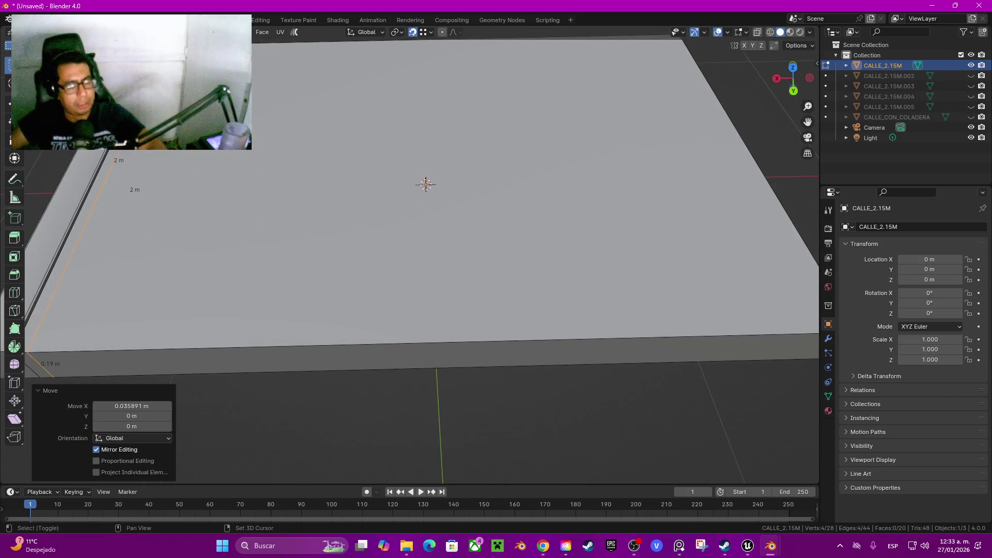
scroll(426, 185, "left", 10)
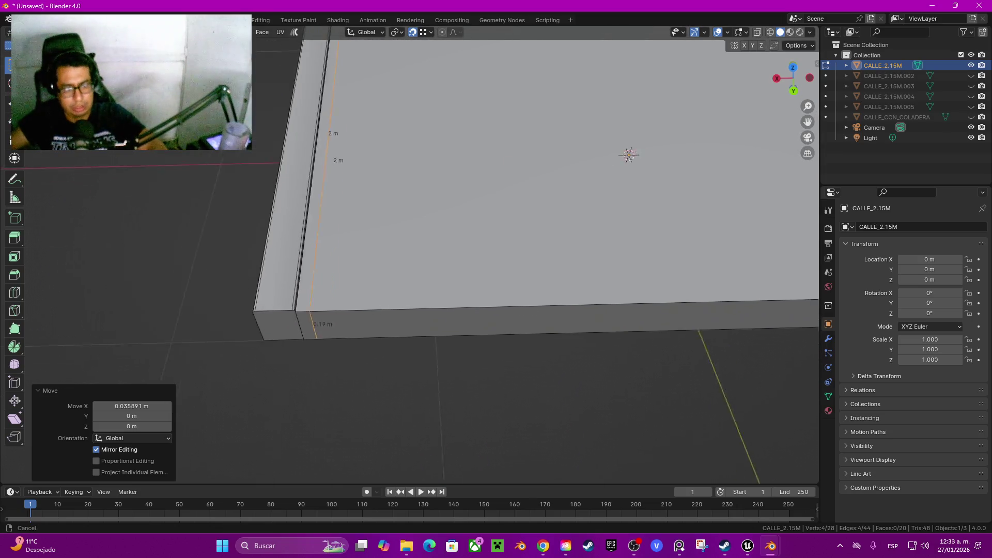
scroll(568, 233, "left", 8)
key("g")
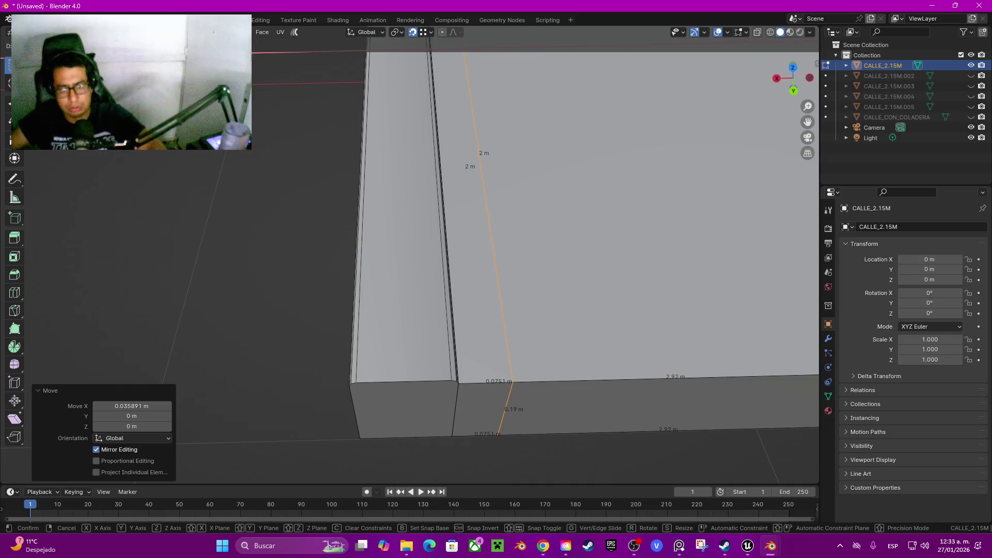
key("Return")
scroll(537, 254, "left", 5)
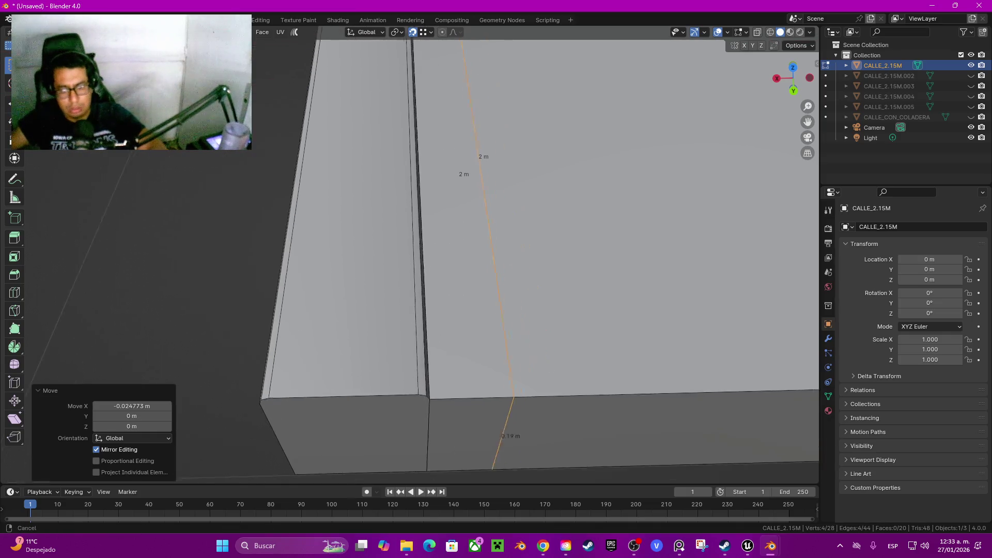
key("g")
key("z")
key("y")
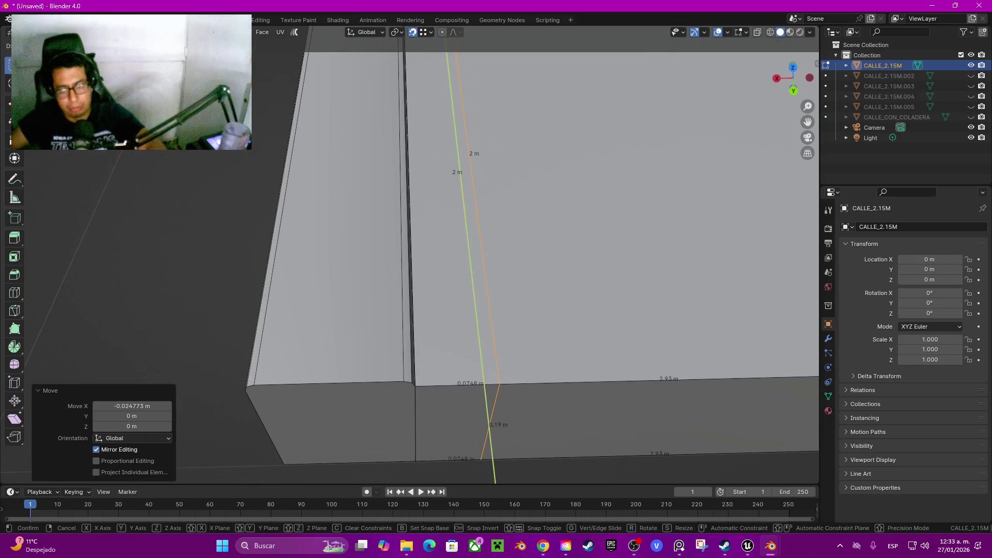
key("y")
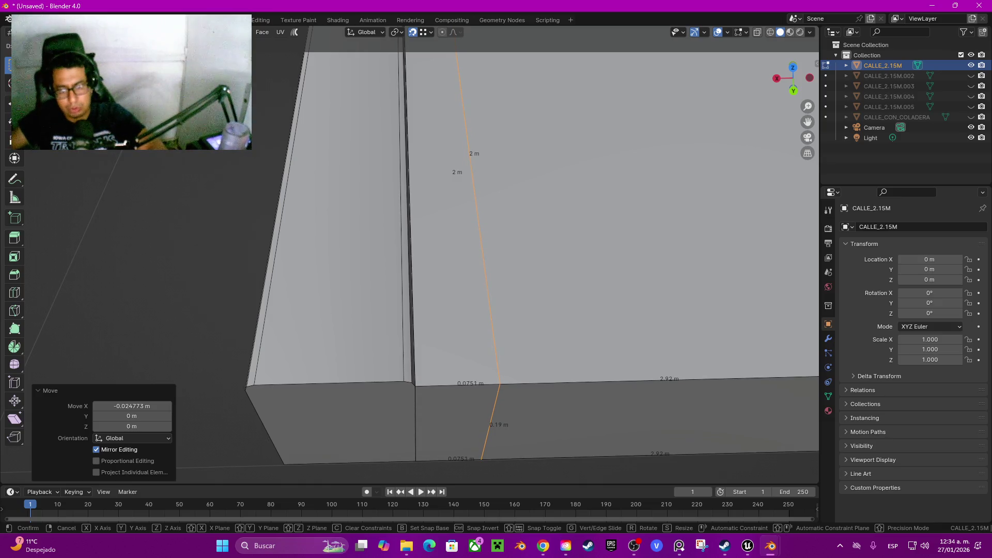
key("Return")
scroll(414, 253, "down", 8)
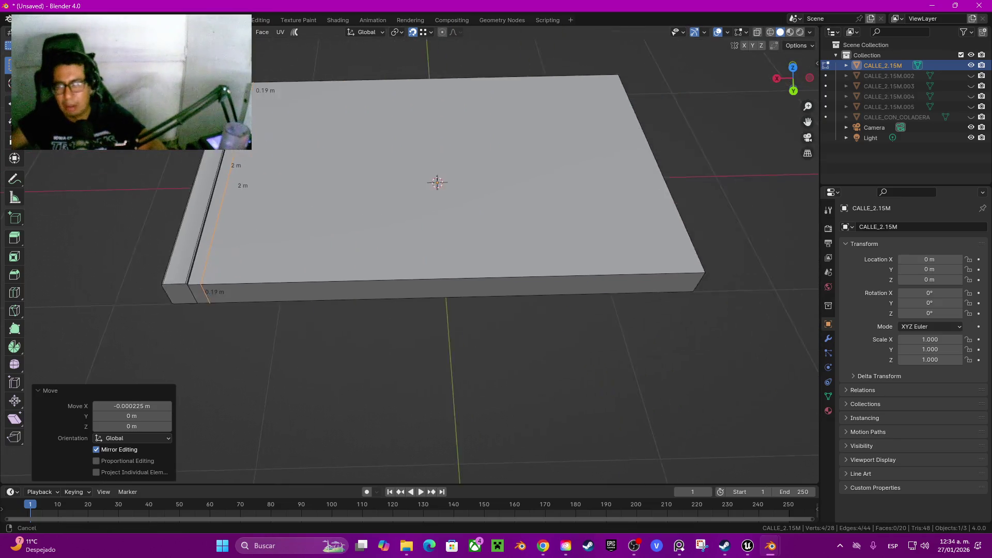
scroll(413, 253, "up", 6)
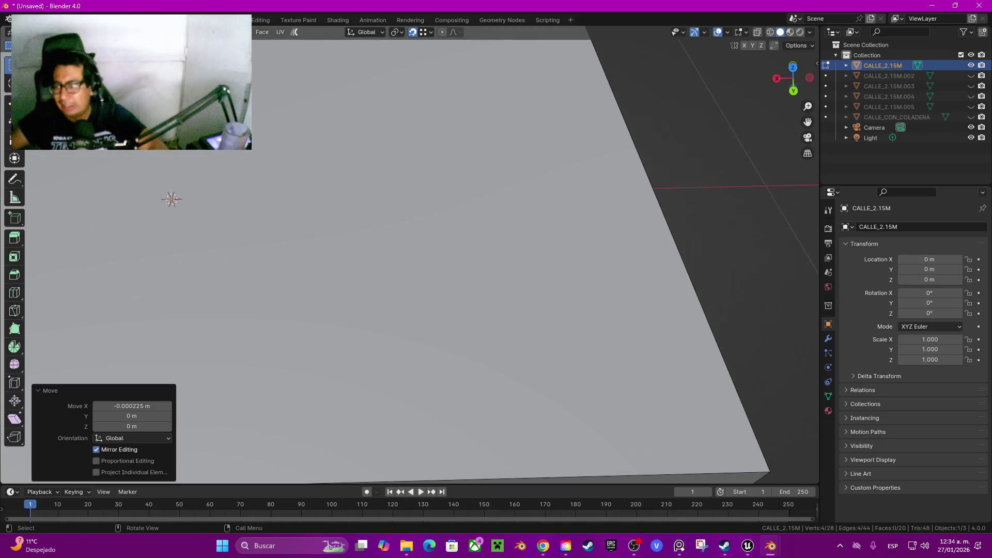
Cut a second edge loop near the slab's end and adjust its position
key("ctrl+r")
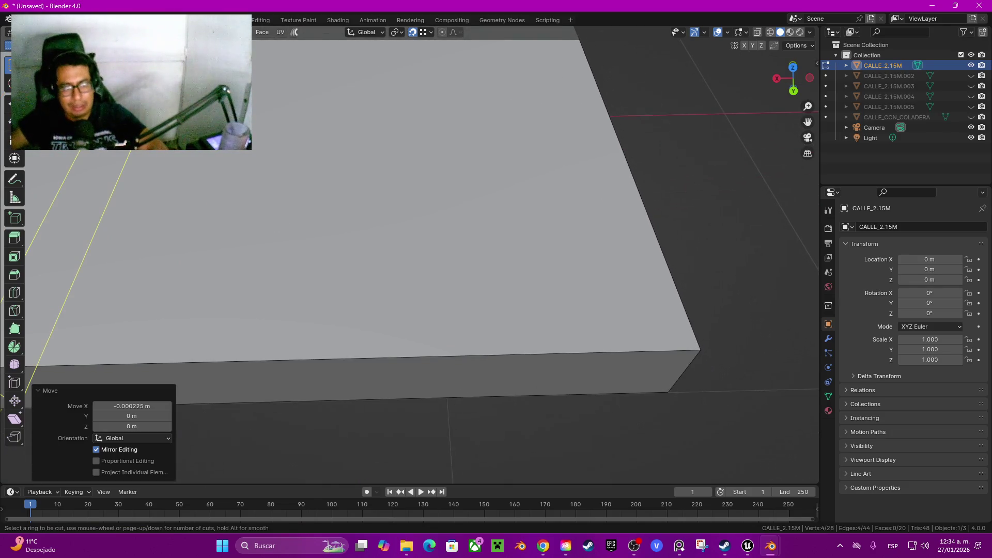
left_click(661, 394)
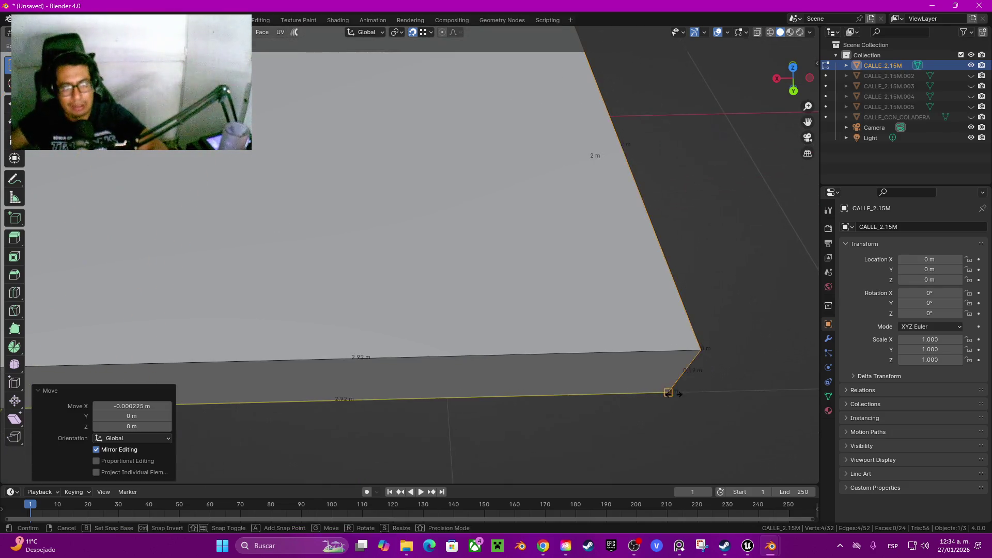
left_click(257, 393)
scroll(257, 393, "up", 4)
scroll(496, 253, "down", 3)
key("g")
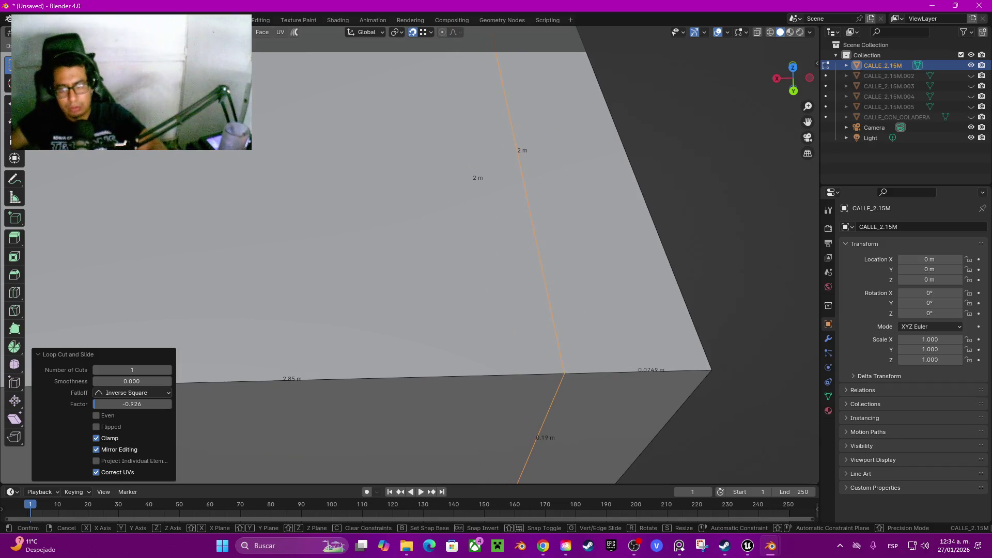
key("Return")
left_click_drag(496, 258, 506, 351)
Add a third edge loop about 0.075 m from the slab edge
key("ctrl+r")
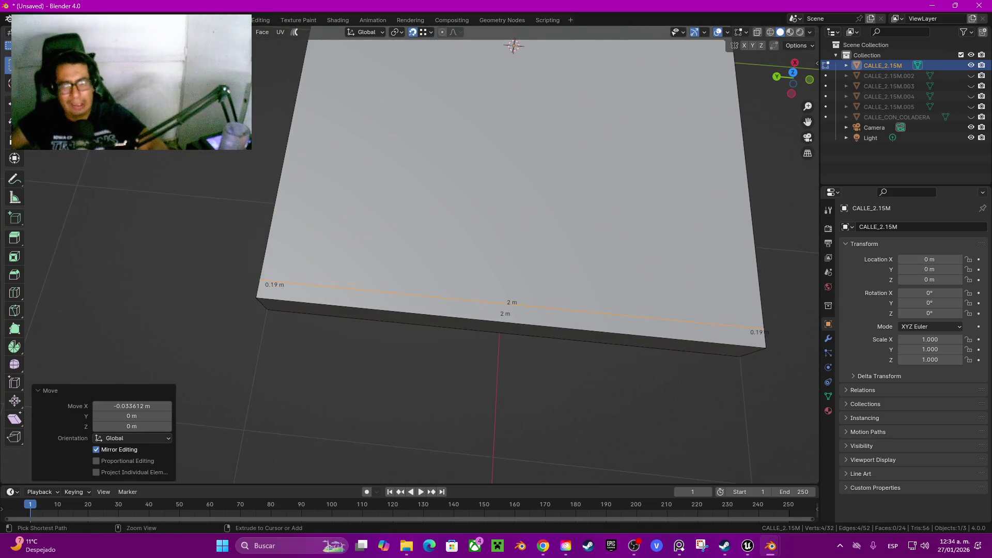
left_click(509, 329)
left_click(284, 356)
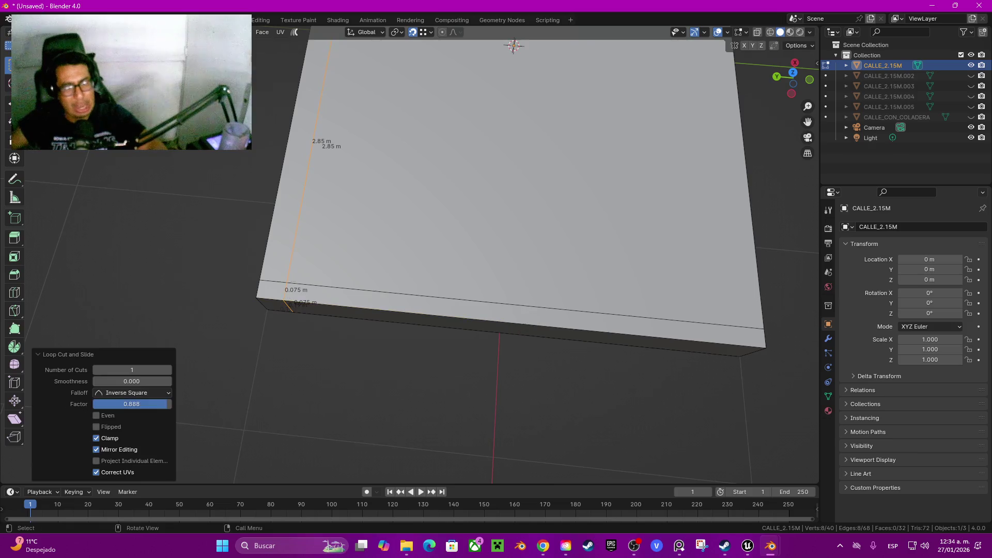
scroll(284, 356, "up", 3)
left_click_drag(362, 259, 620, 268)
key("g")
key("x")
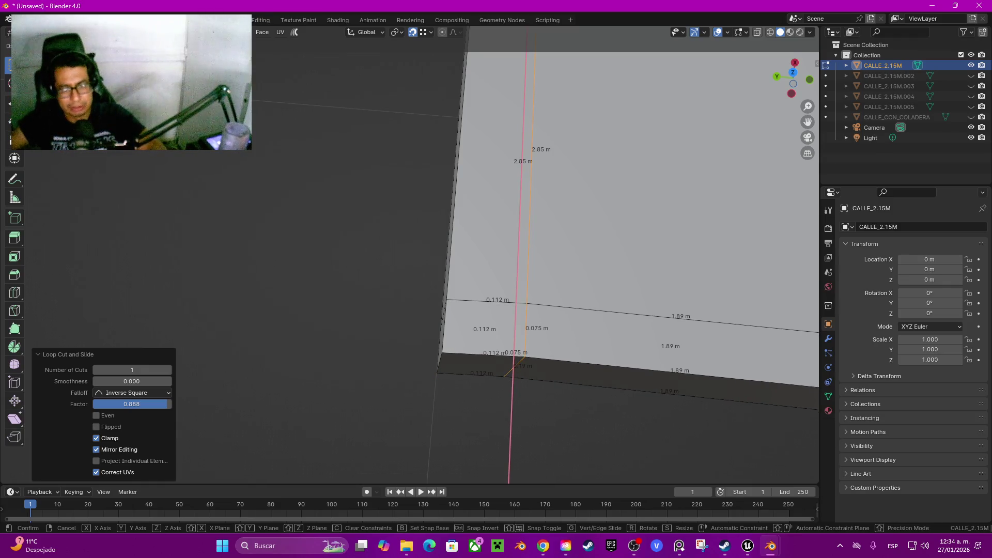
key("x")
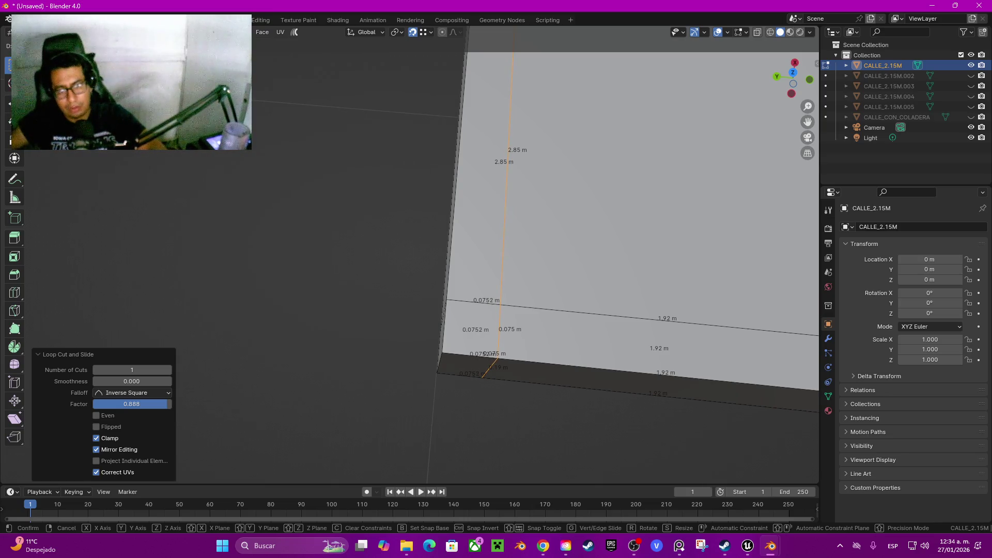
key("Return")
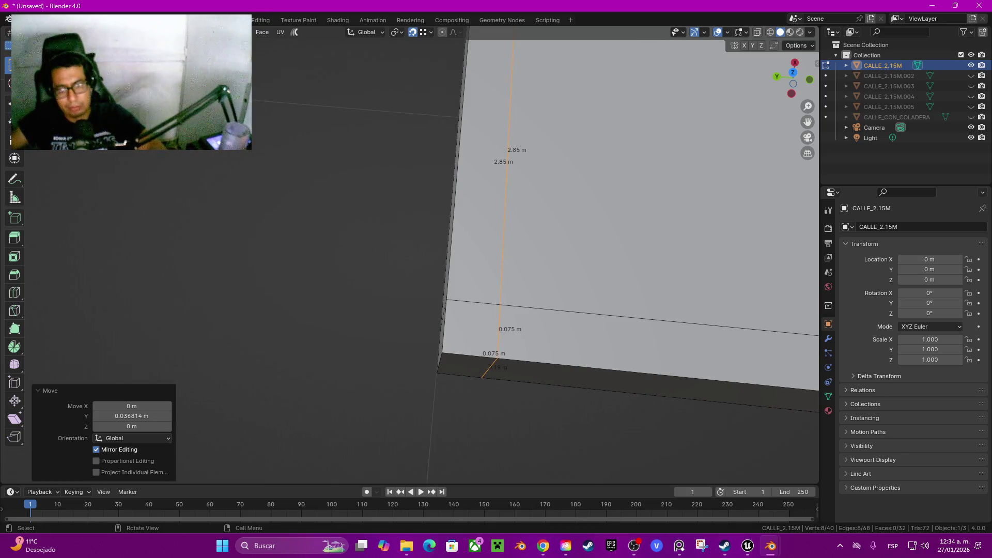
scroll(422, 248, "down", 5)
scroll(421, 248, "up", 4)
scroll(421, 207, "up", 4)
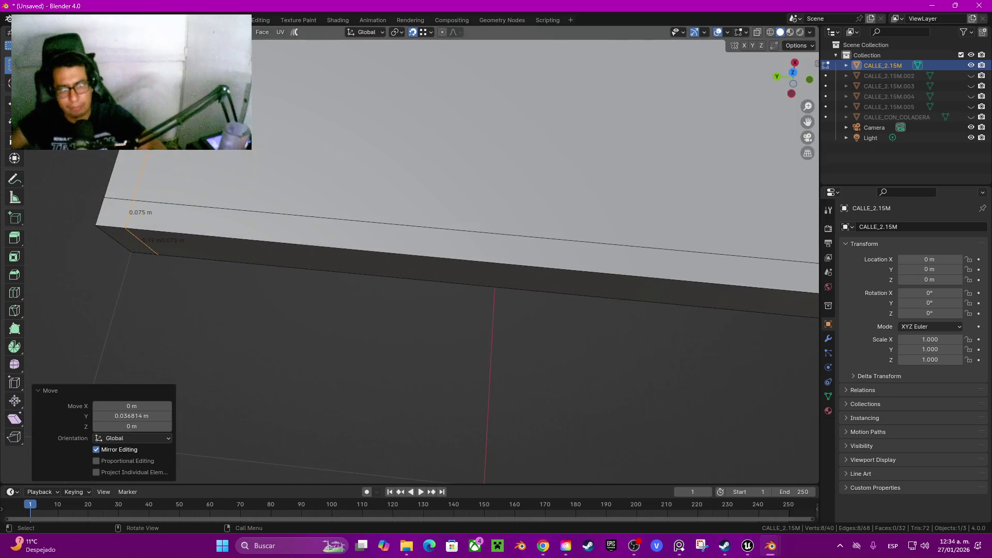
Add a loop about 0.075 m from the slab's far edge
key("ctrl+r")
left_click(289, 289)
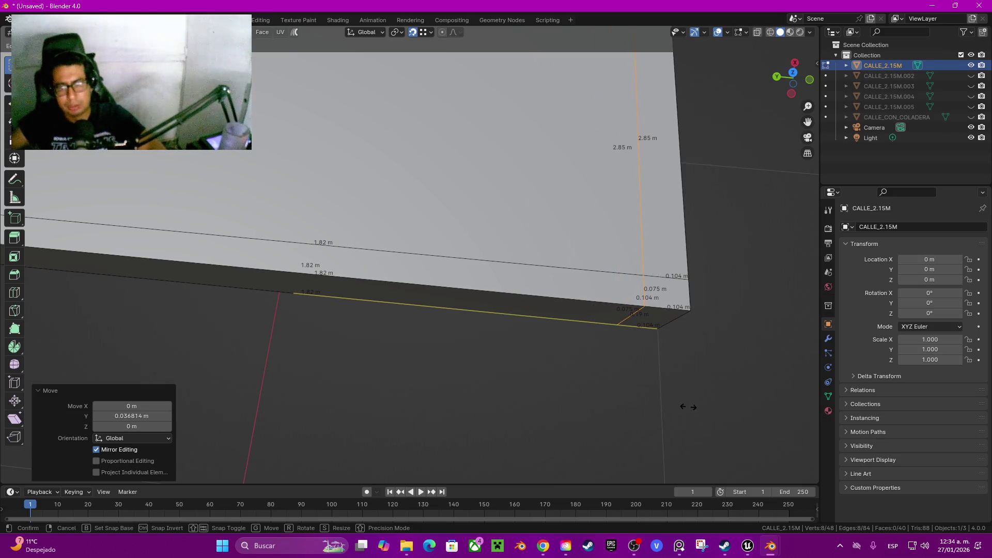
left_click(723, 407)
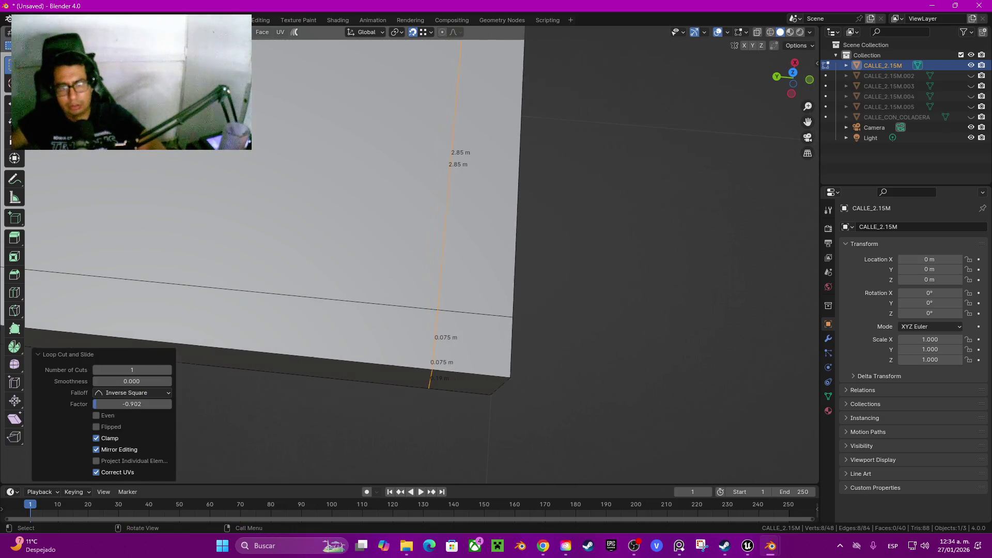
key("g")
key("x")
key("Escape")
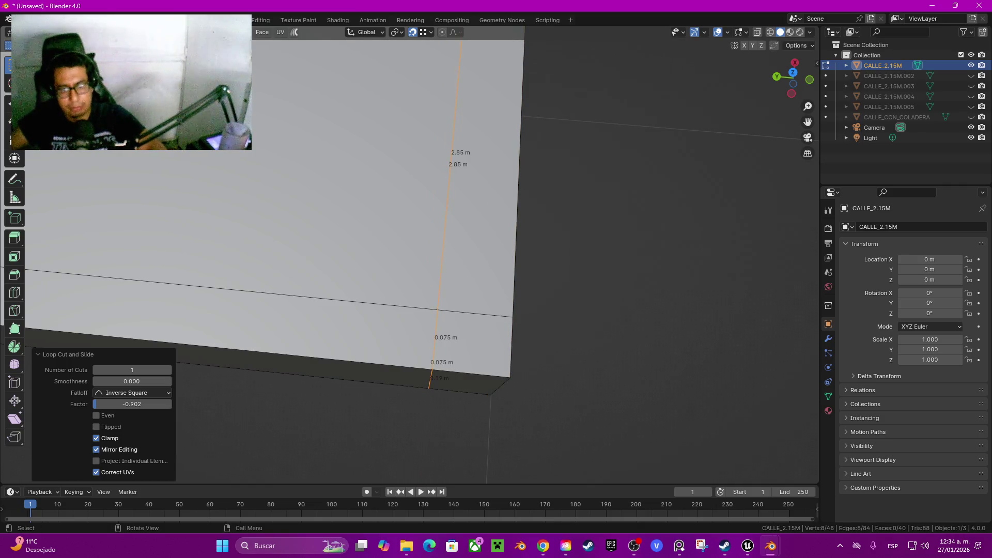
key("g")
key("x")
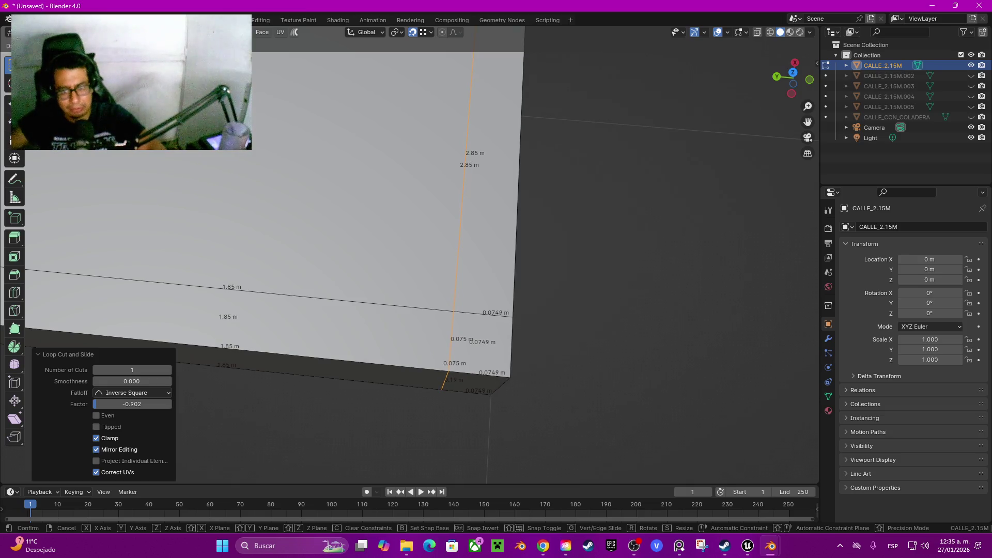
key("Return")
key("g")
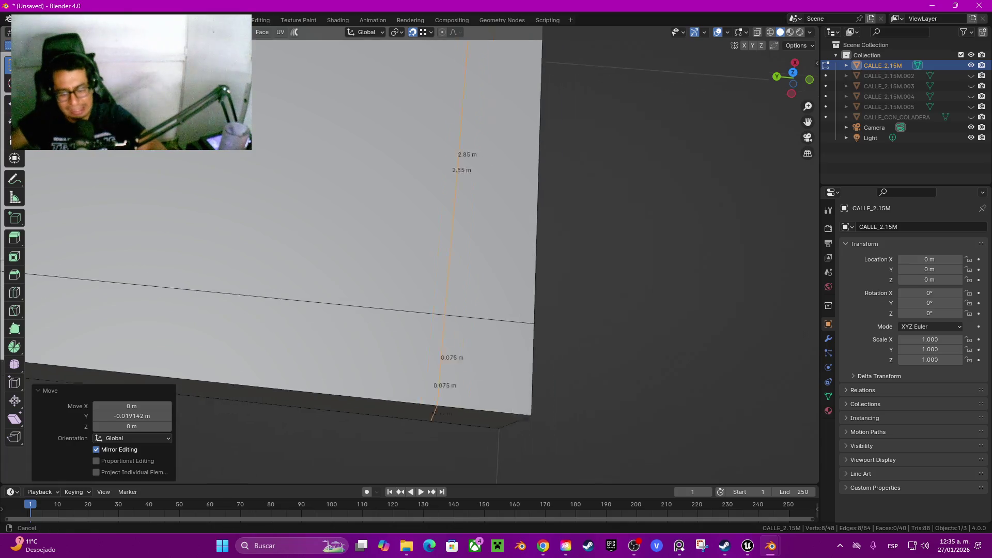
key("y")
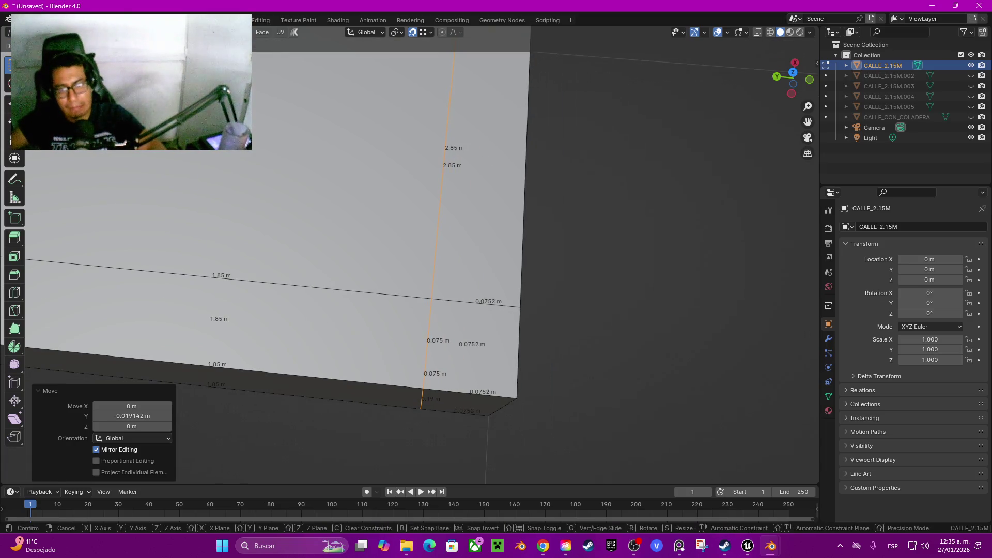
key("Return")
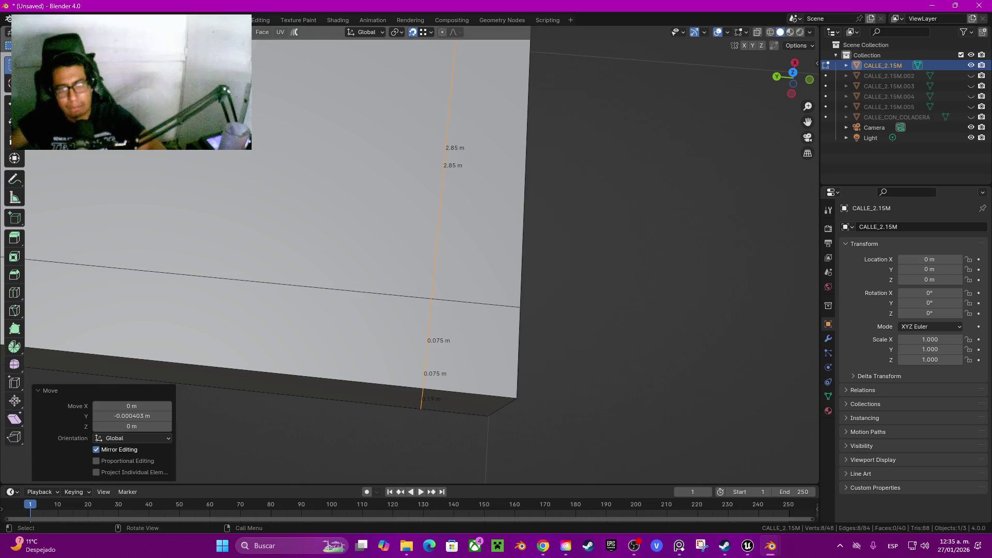
scroll(279, 217, "down", 4)
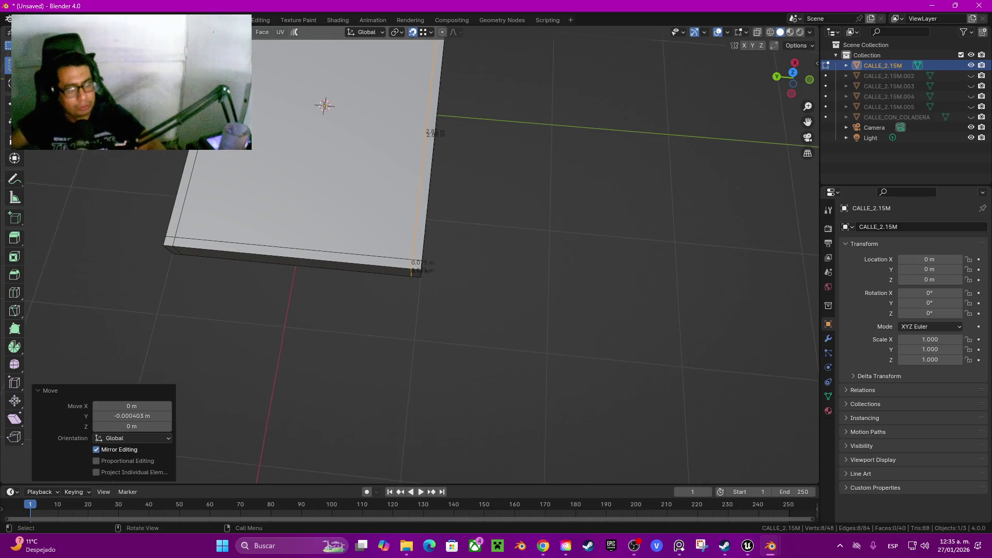
scroll(413, 233, "down", 3)
scroll(413, 232, "up", 6)
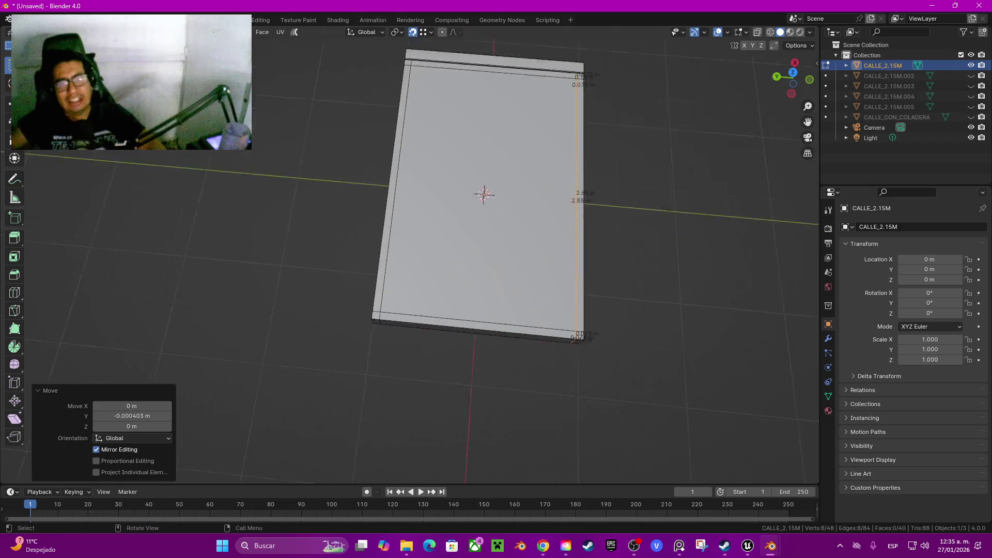
Select the inner top face and add a centred edge loop along the slab edge
left_click(496, 180)
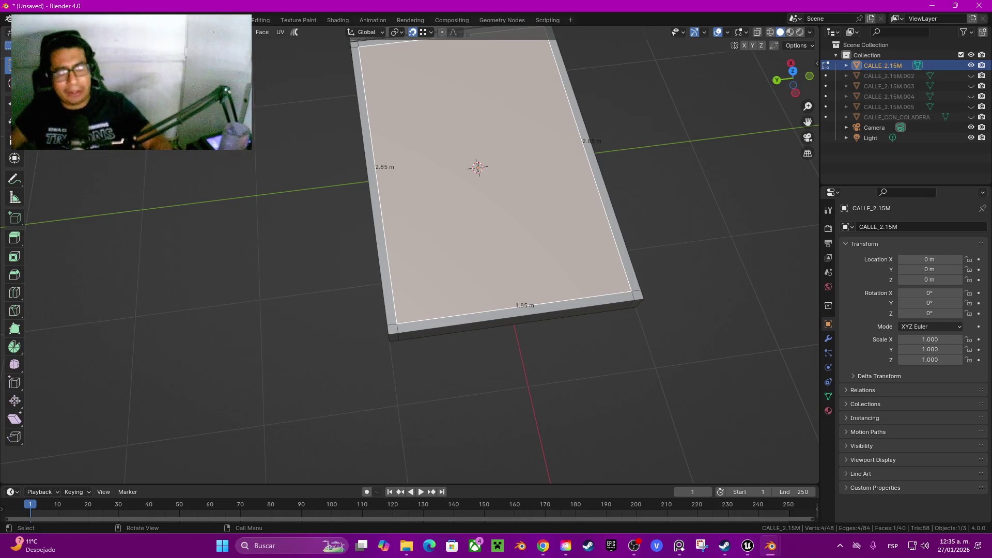
scroll(414, 253, "up", 3)
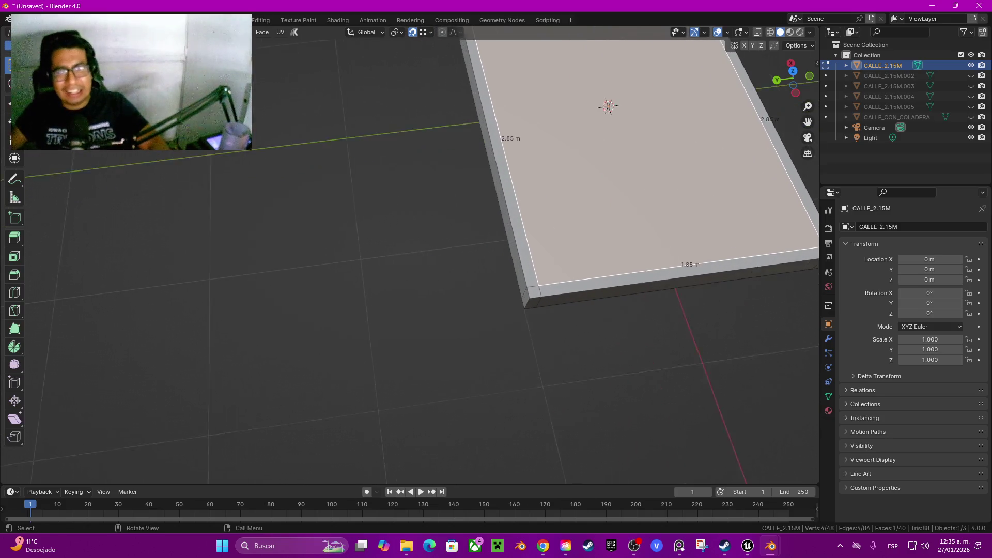
scroll(543, 206, "up", 3)
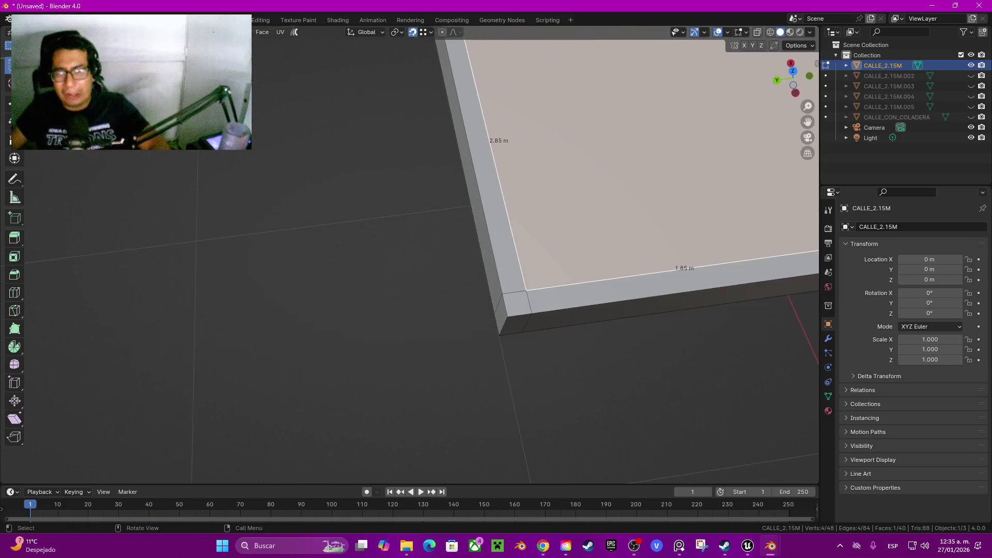
scroll(517, 259, "up", 3)
key("ctrl+r")
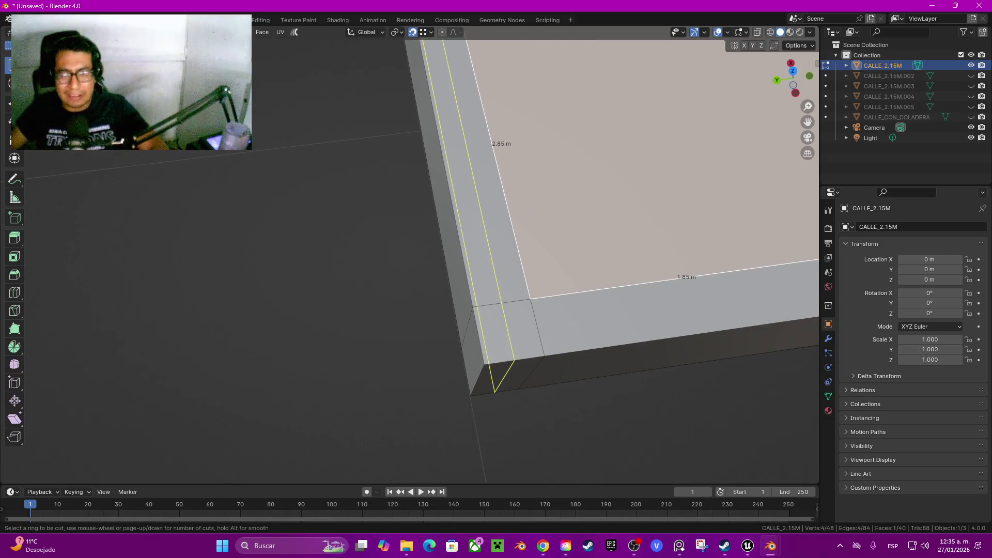
left_click(480, 207)
right_click(480, 206)
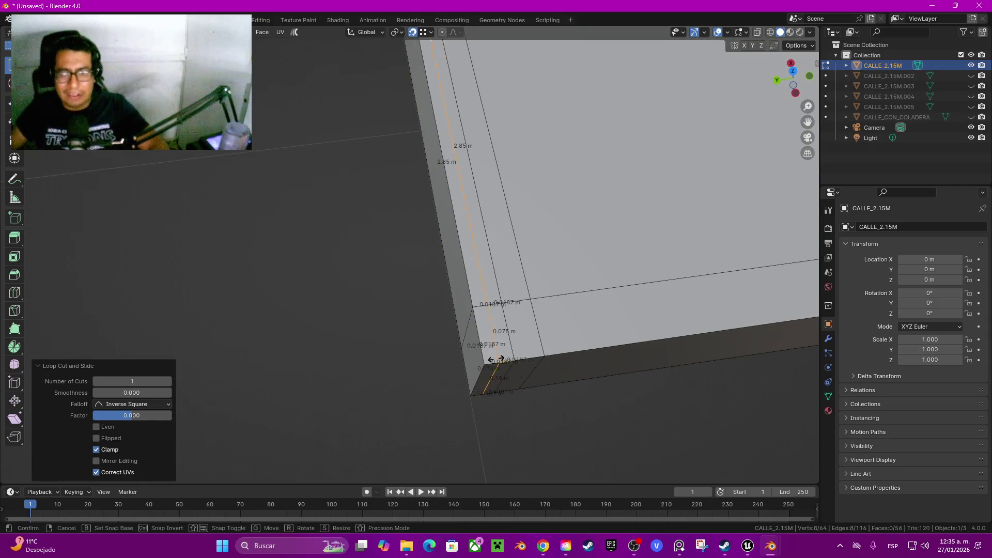
Add a second centred edge loop across the short corner edge
scroll(517, 259, "up", 2)
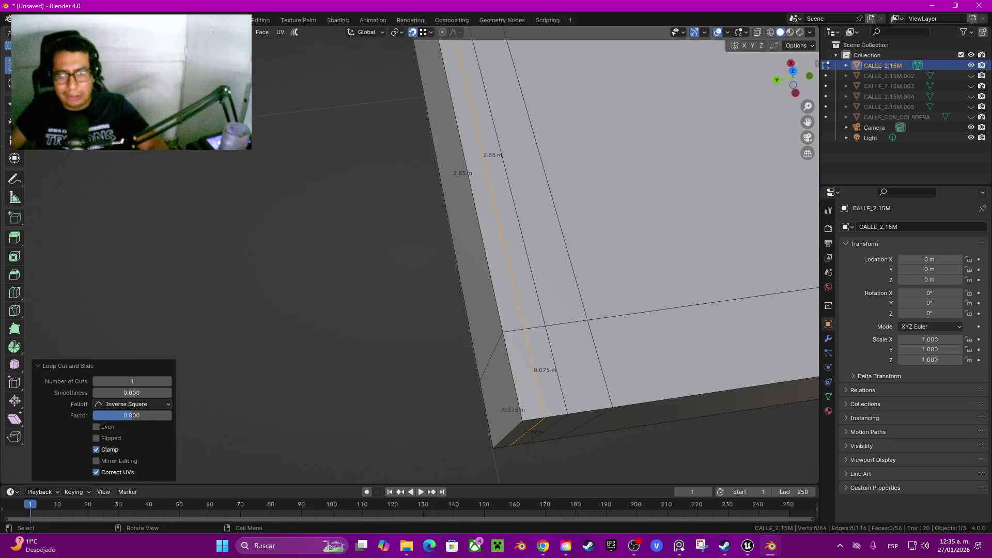
left_click(517, 329)
key("ctrl+r")
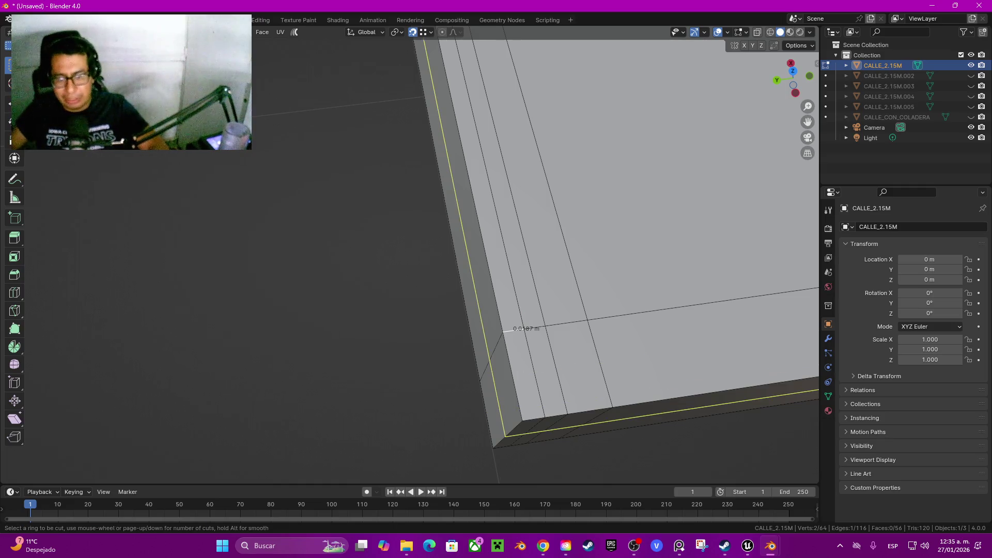
left_click(509, 329)
right_click(509, 329)
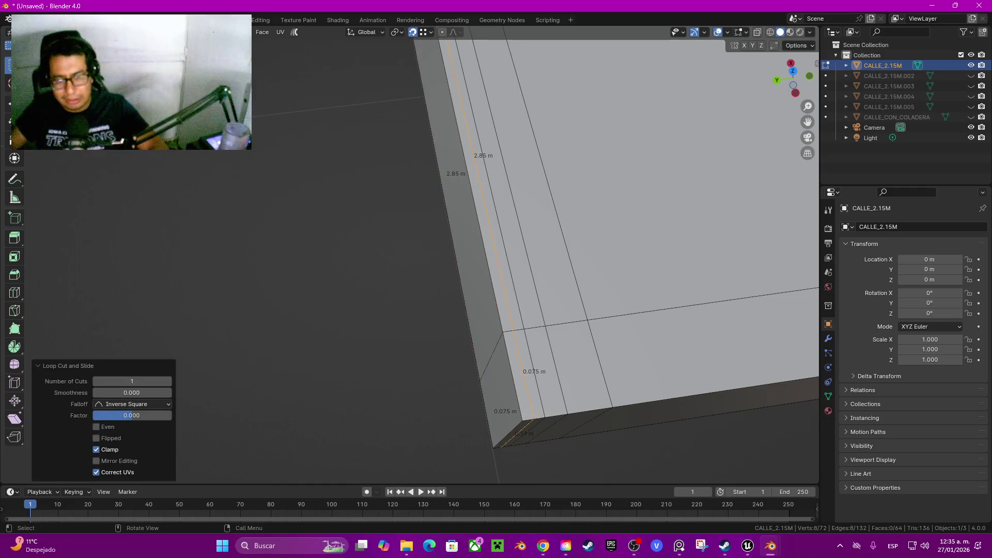
Add a centred edge loop at the far corner and select the outer 2.85 m edge
left_click(512, 376)
left_click(470, 186, "shift")
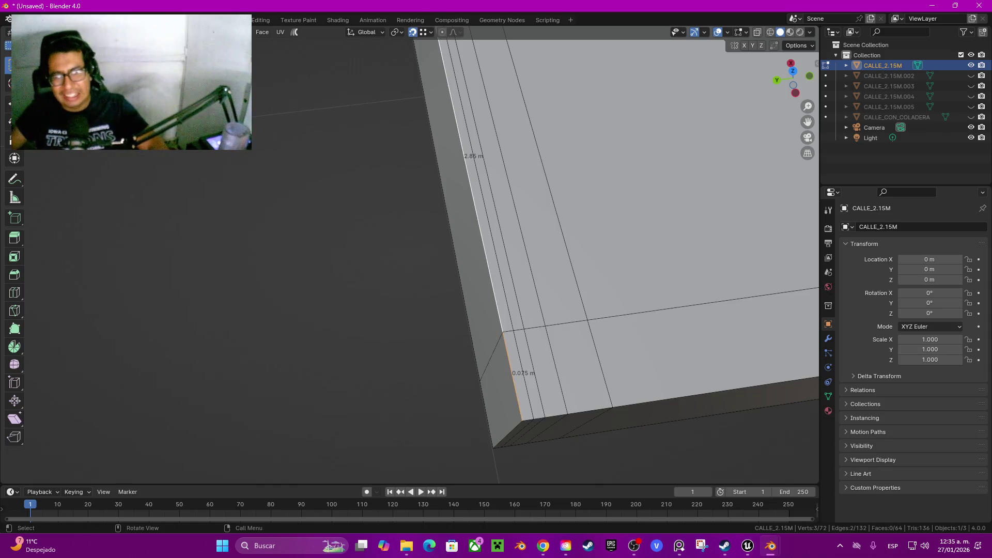
scroll(610, 238, "down", 2)
key("ctrl+r")
left_click(458, 310)
right_click(457, 310)
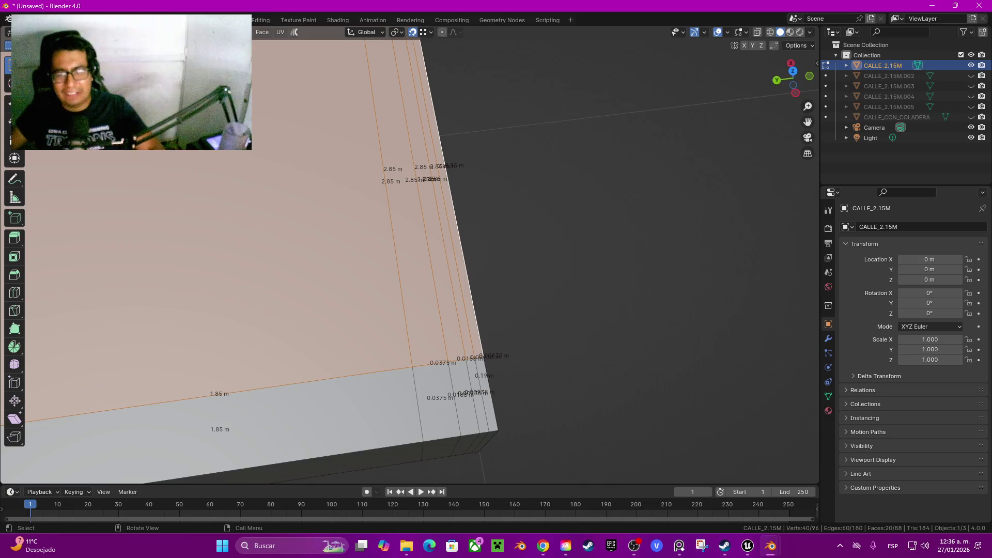
left_click(454, 206)
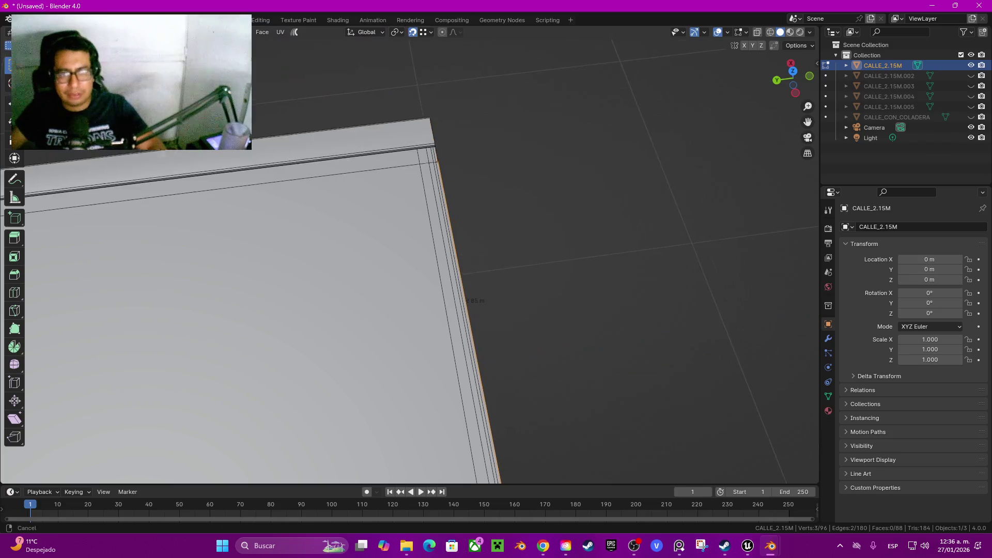
Add the short 0.075 m edge to the selection and move both edges along Z
scroll(408, 253, "up", 4)
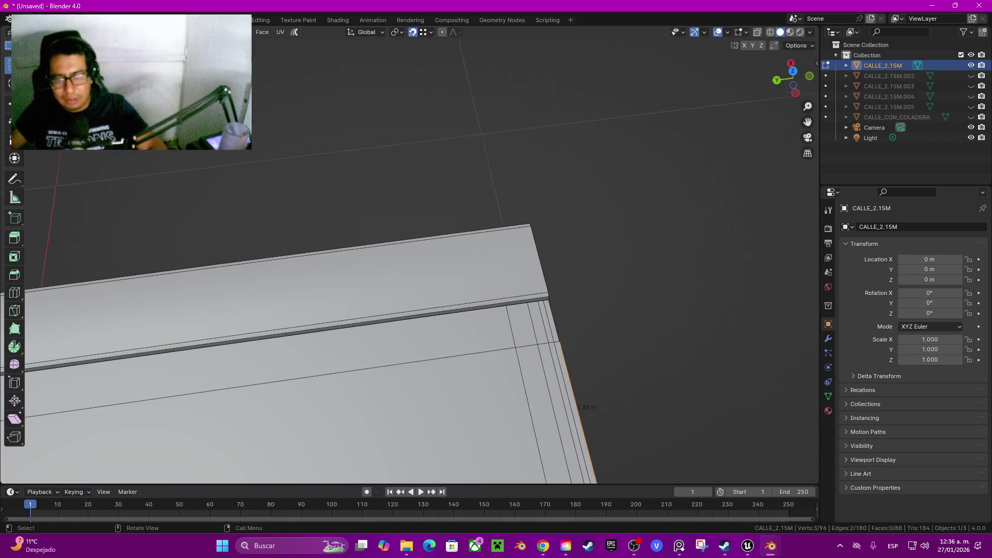
scroll(408, 310, "down", 8)
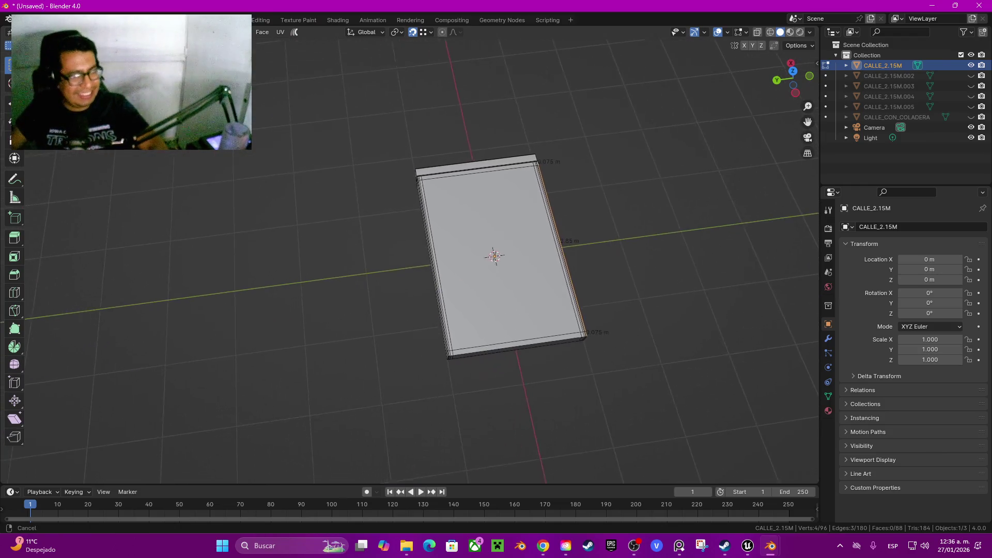
scroll(385, 258, "up", 5)
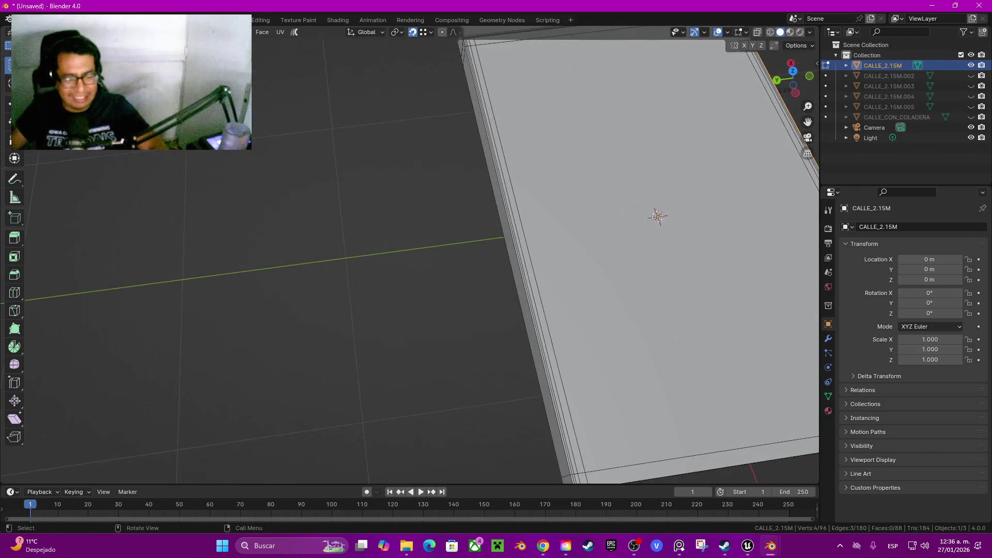
scroll(408, 254, "up", 4)
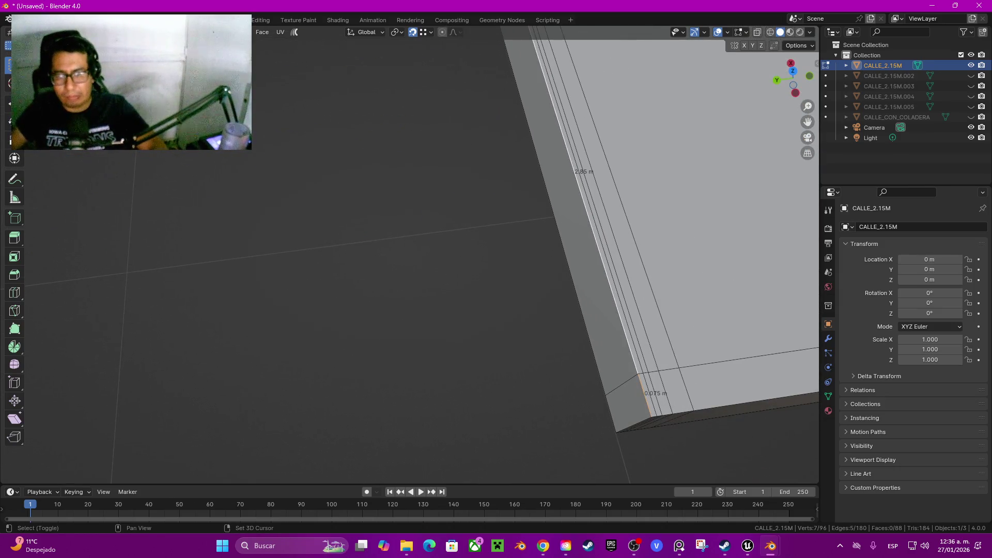
scroll(413, 254, "down", 5)
scroll(408, 253, "left", 8)
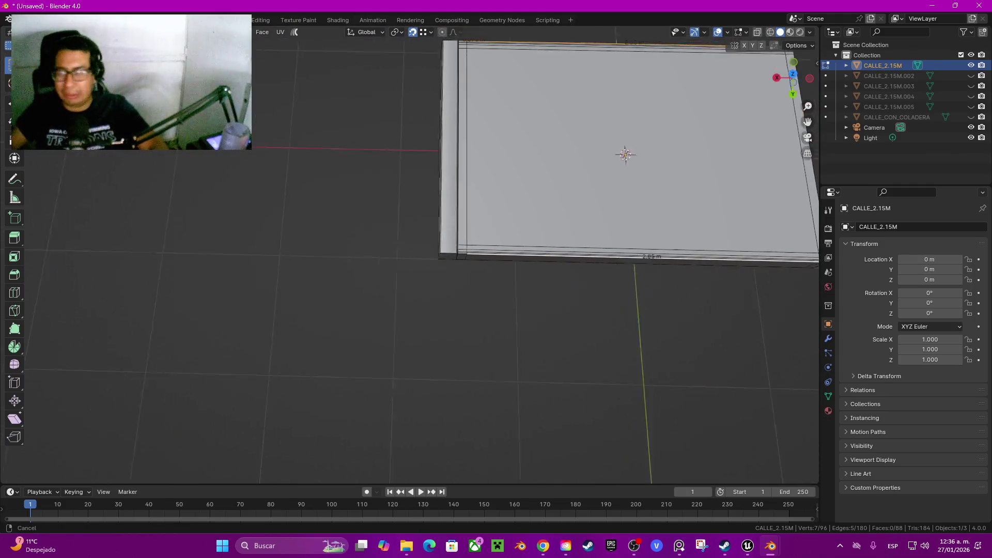
scroll(408, 253, "right", 6)
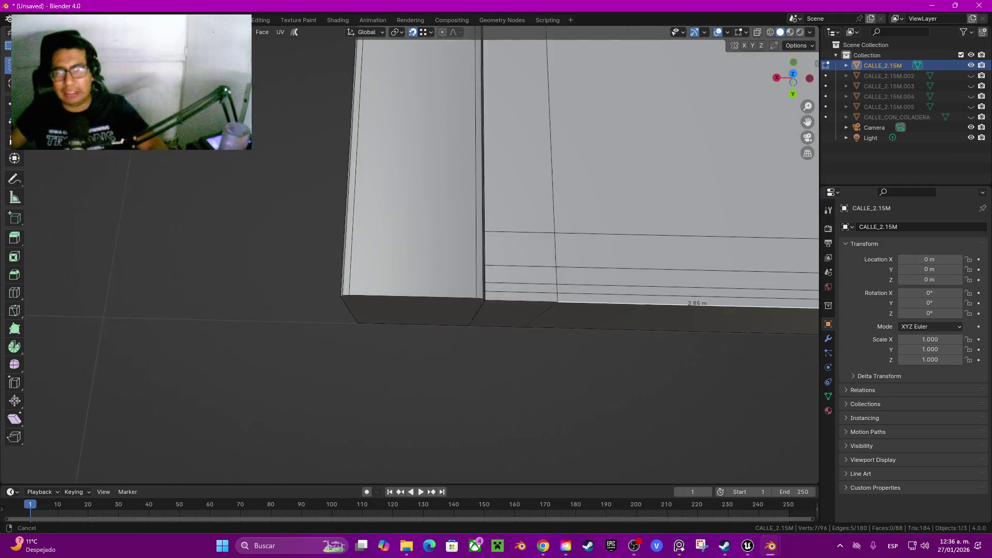
left_click(479, 283, "shift")
scroll(479, 282, "up", 5)
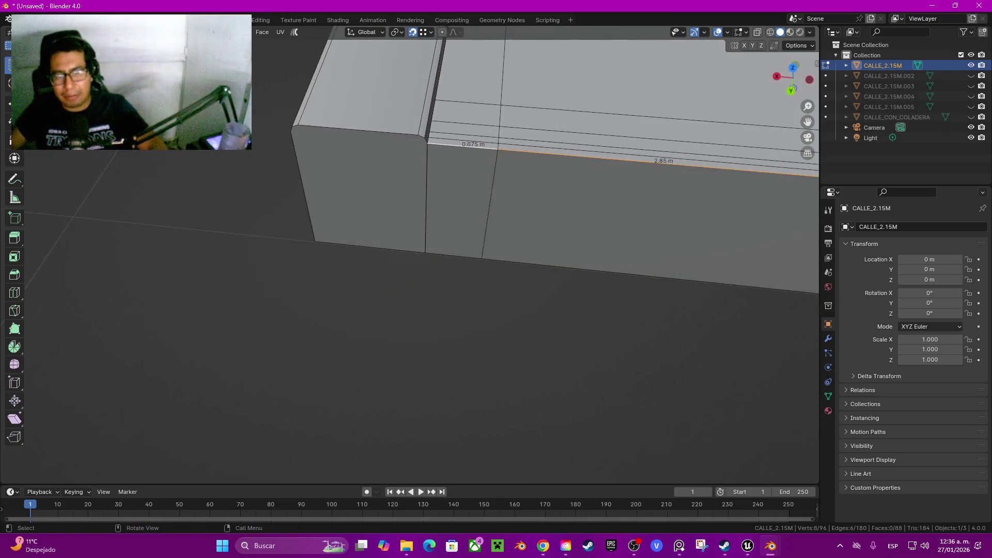
scroll(479, 282, "up", 2)
key("g")
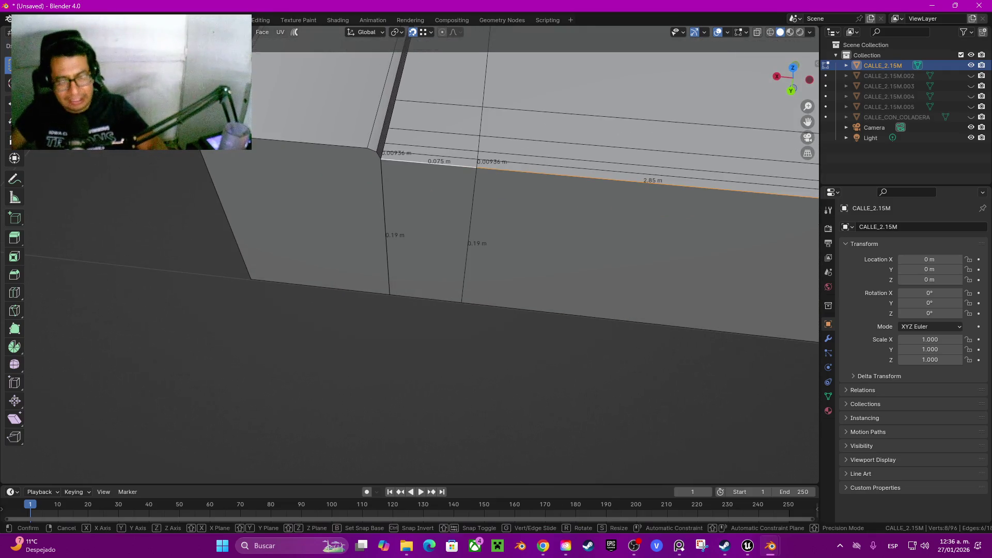
key("z")
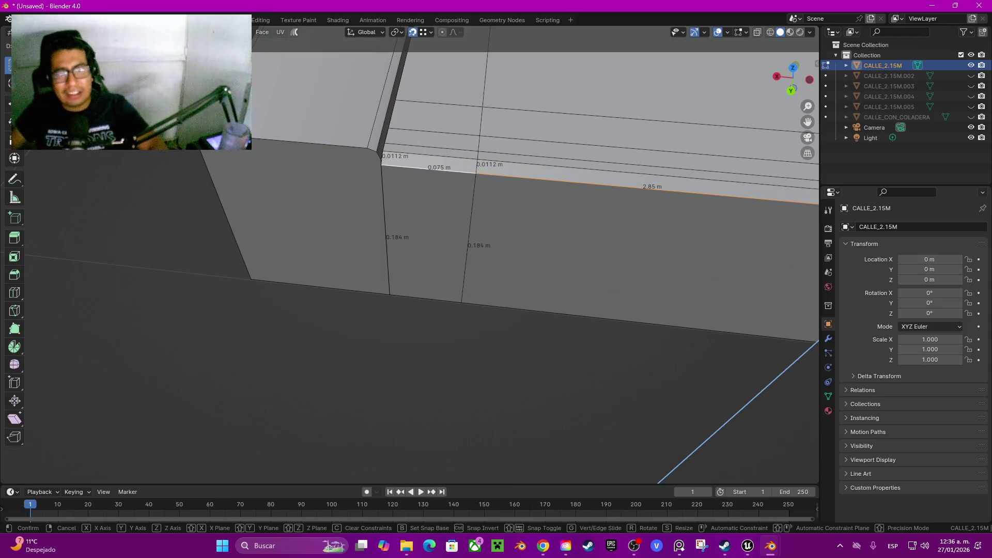
key("Return")
Set the move's Z distance to -0.01 m in the redo panel
left_click(132, 426)
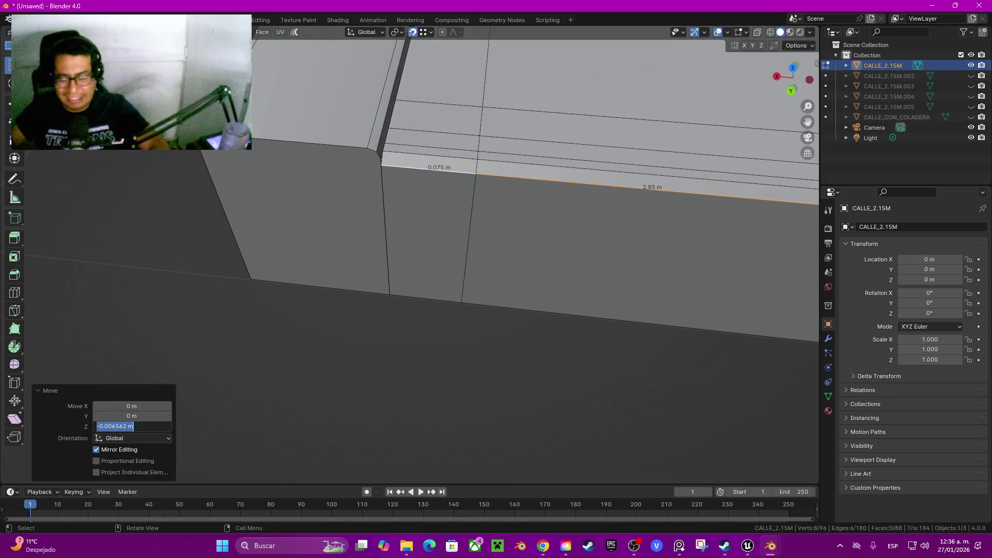
key("BackSpace")
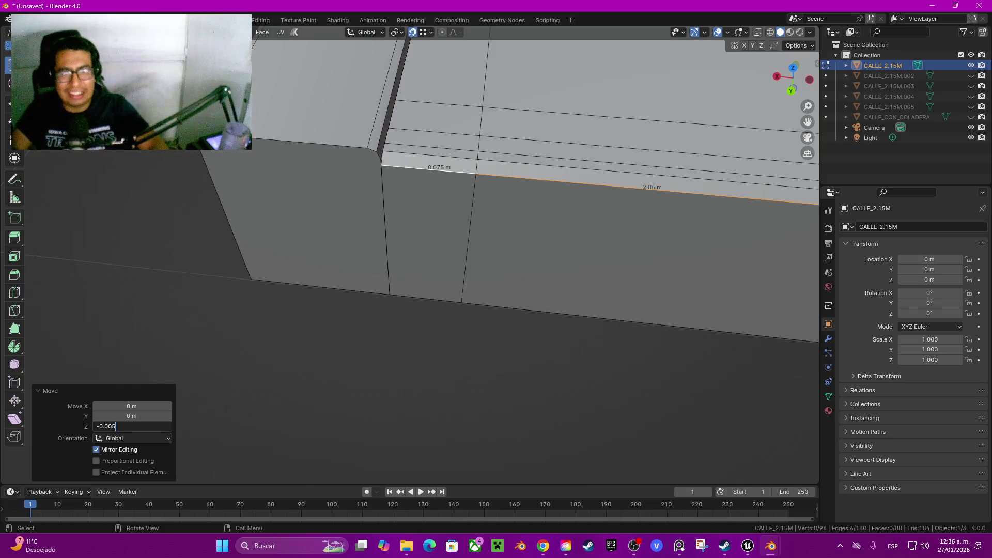
key("Return")
left_click(132, 426)
left_click(131, 427)
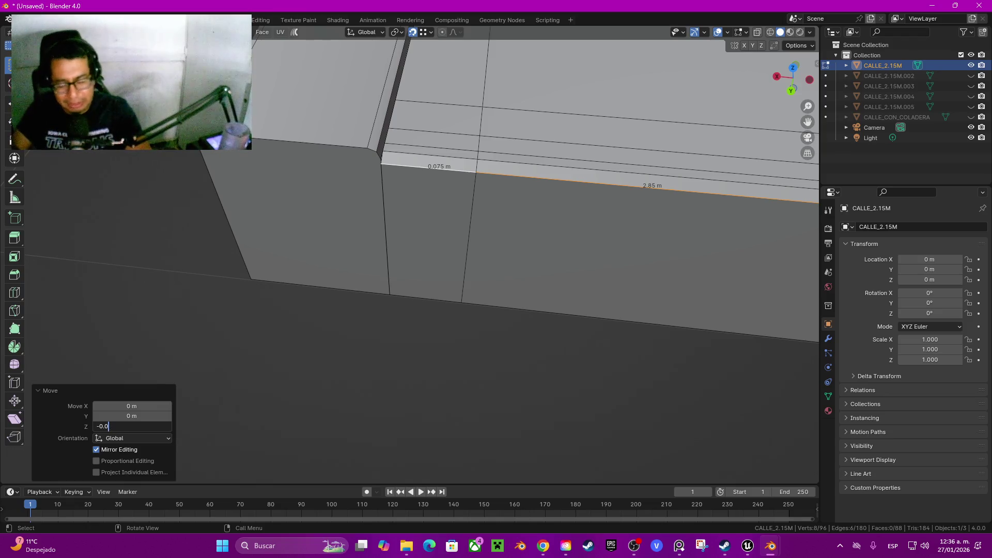
type("1")
key("Return")
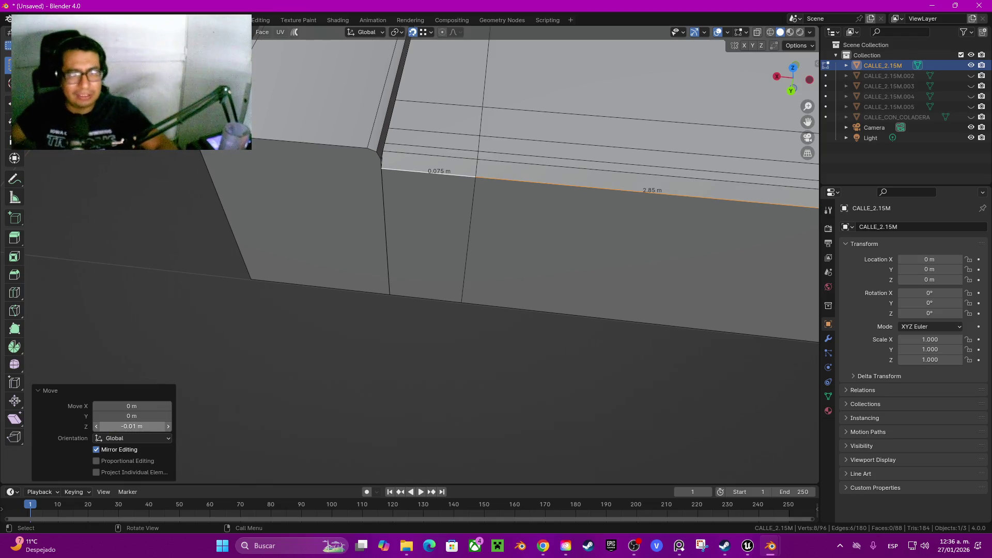
left_click(646, 191, "shift")
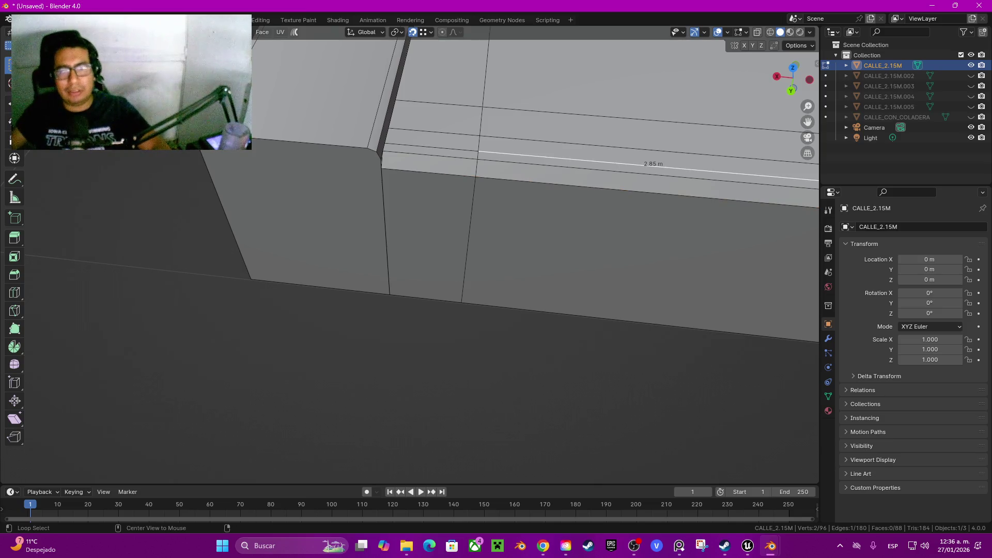
left_click(646, 150, "shift")
scroll(594, 233, "down", 3)
mouse_move(465, 258)
left_mouse_down()
mouse_move(382, 299)
mouse_move(439, 335)
mouse_move(403, 290)
mouse_move(457, 294)
left_mouse_up()
scroll(193, 362, "down", 5)
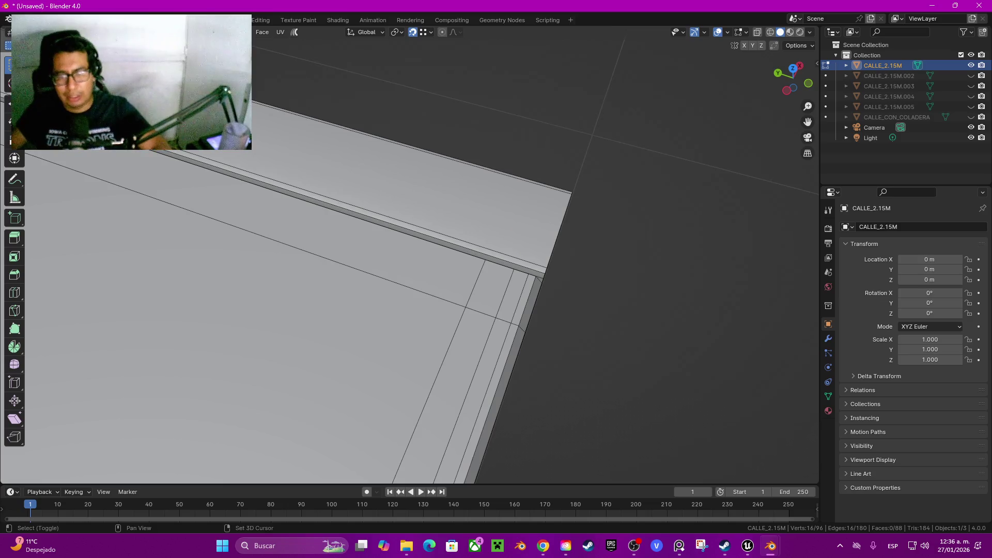
left_click(464, 400, "shift")
left_click(463, 414, "alt+shift")
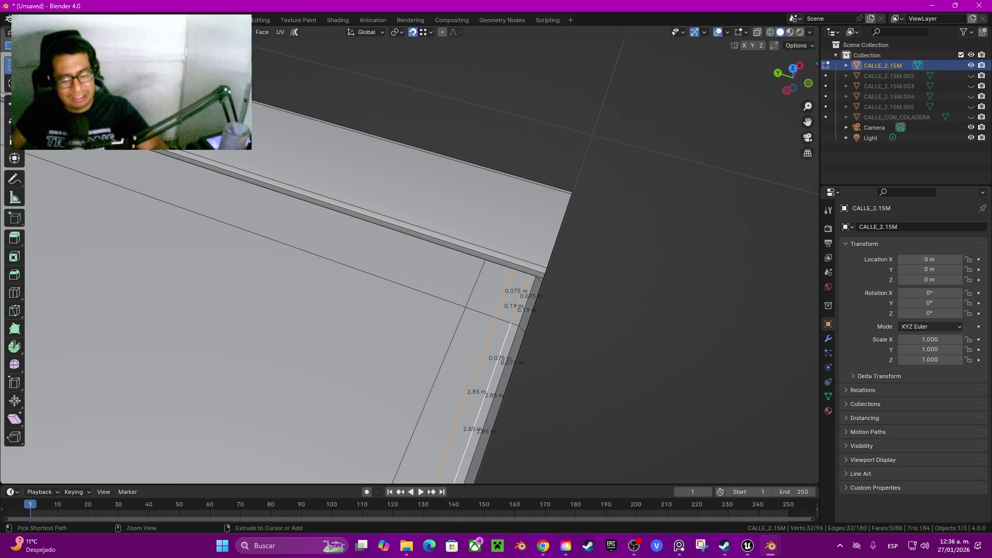
key("ctrl+x")
scroll(409, 248, "down", 5)
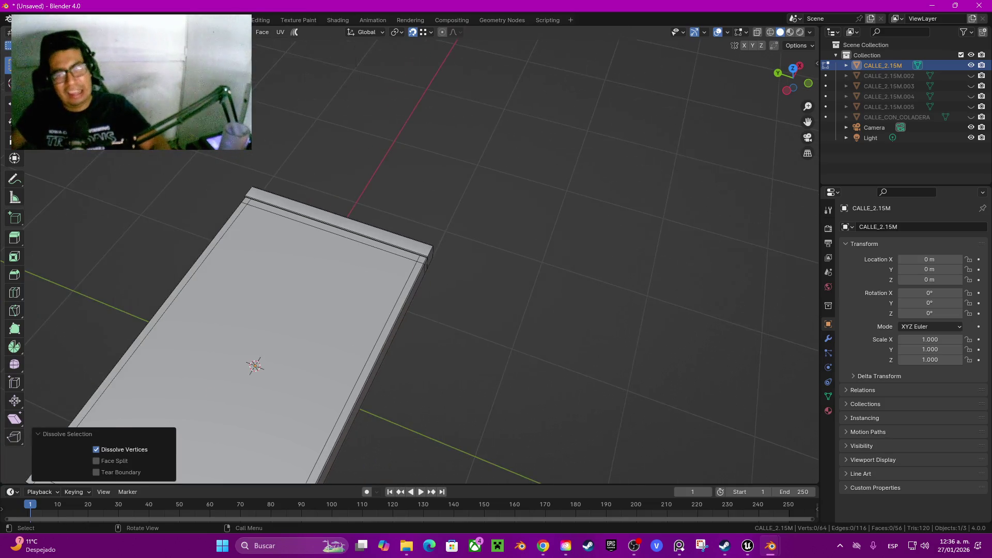
left_click_drag(793, 77, 786, 85)
scroll(413, 253, "up", 5)
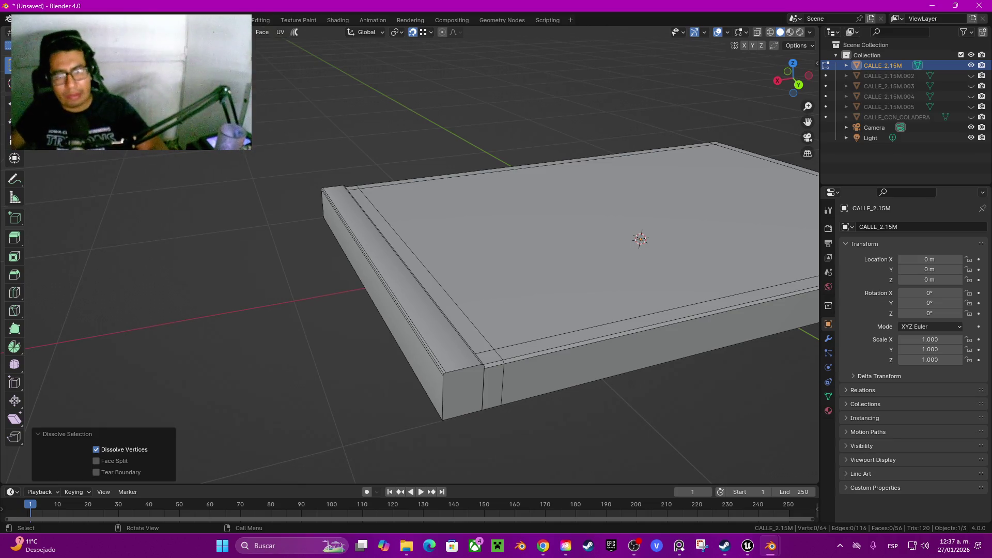
scroll(568, 248, "down", 3)
key("Tab")
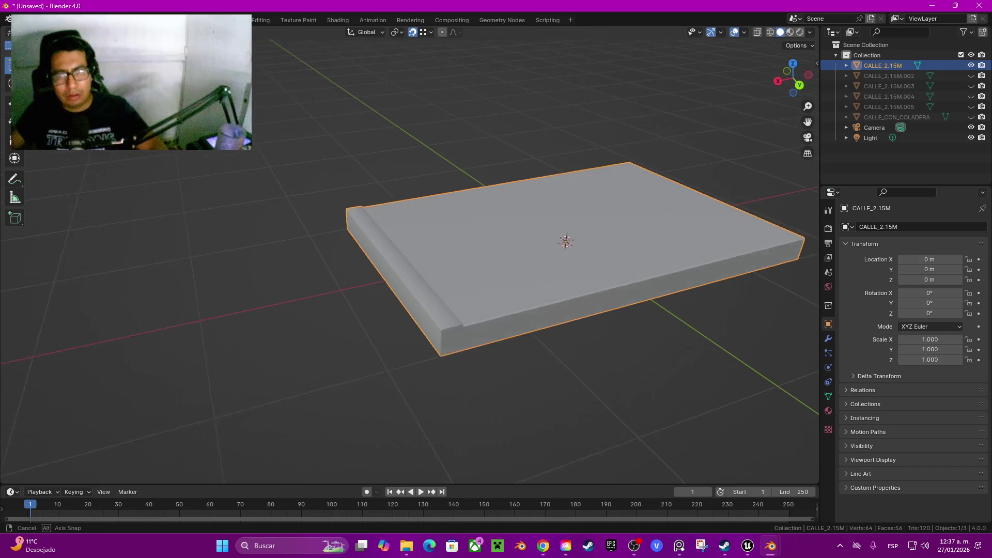
scroll(561, 259, "up", 4)
scroll(517, 254, "up", 3)
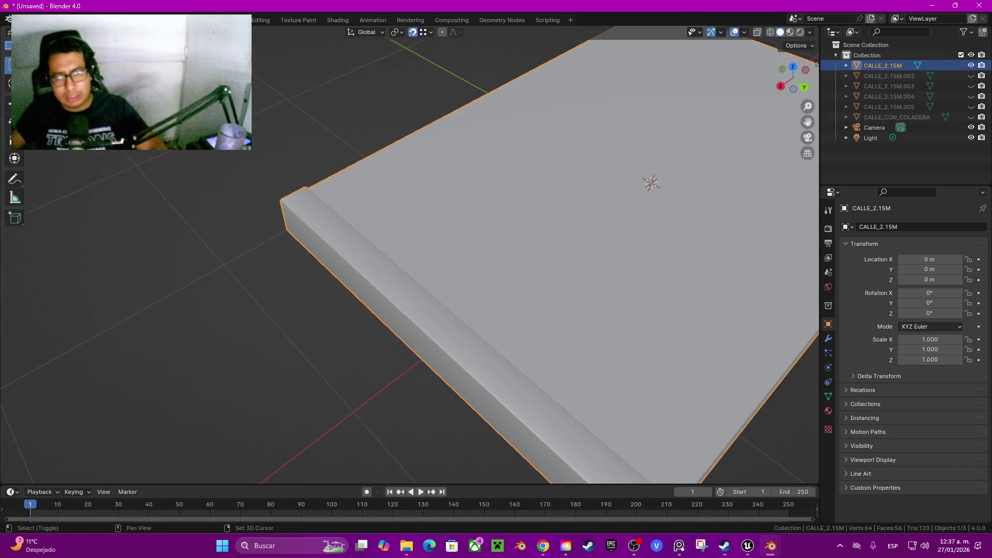
key("Tab")
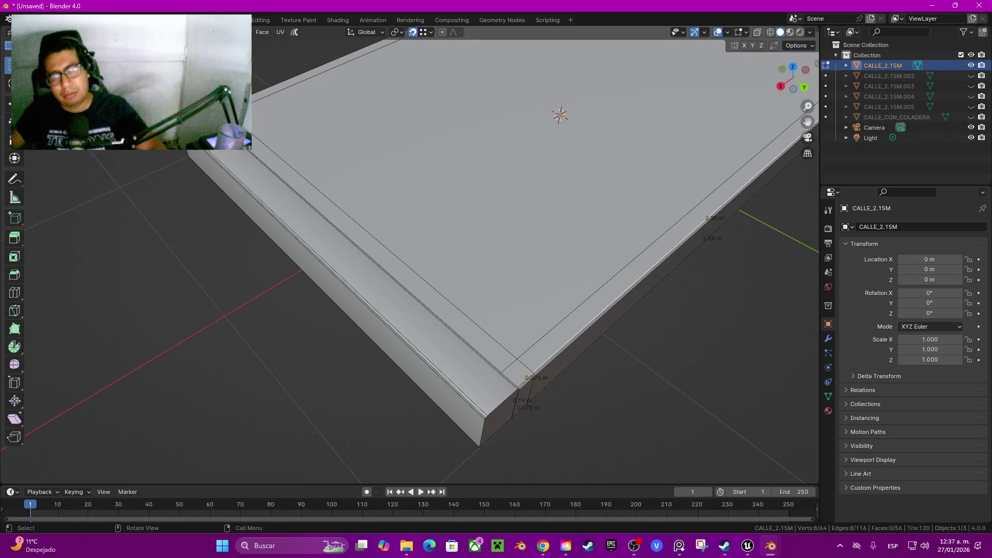
scroll(413, 253, "down", 3)
key("Tab")
key("Tab")
Duplicate the whole slab about 2.08 m along Y, nudge it back -0.079 m, and return to Object Mode
key("a")
scroll(517, 233, "down", 3)
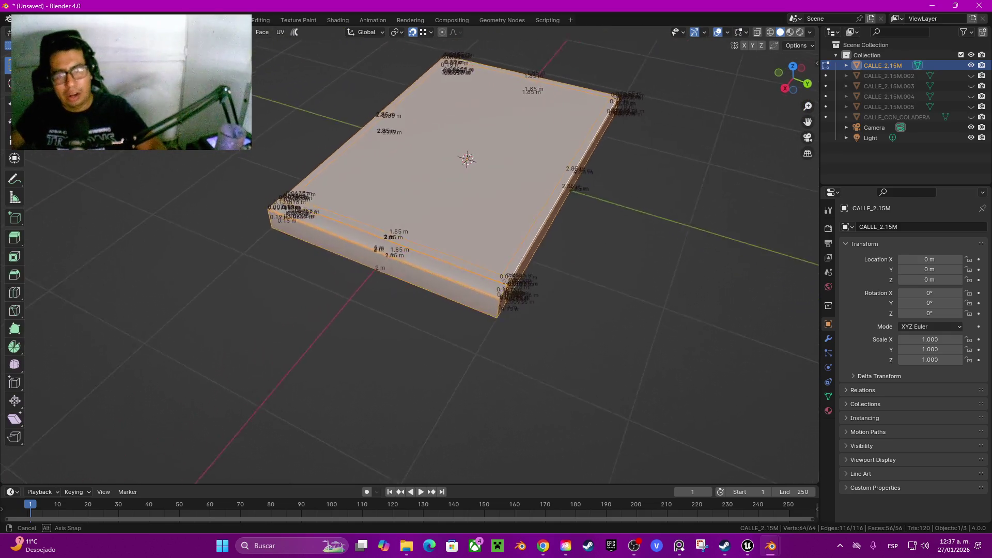
key("shift+d")
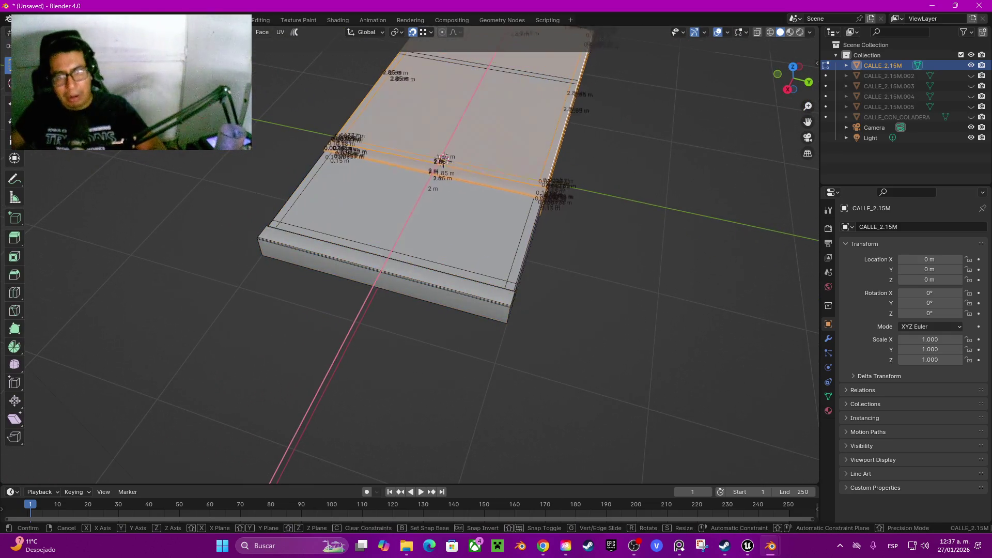
key("Return")
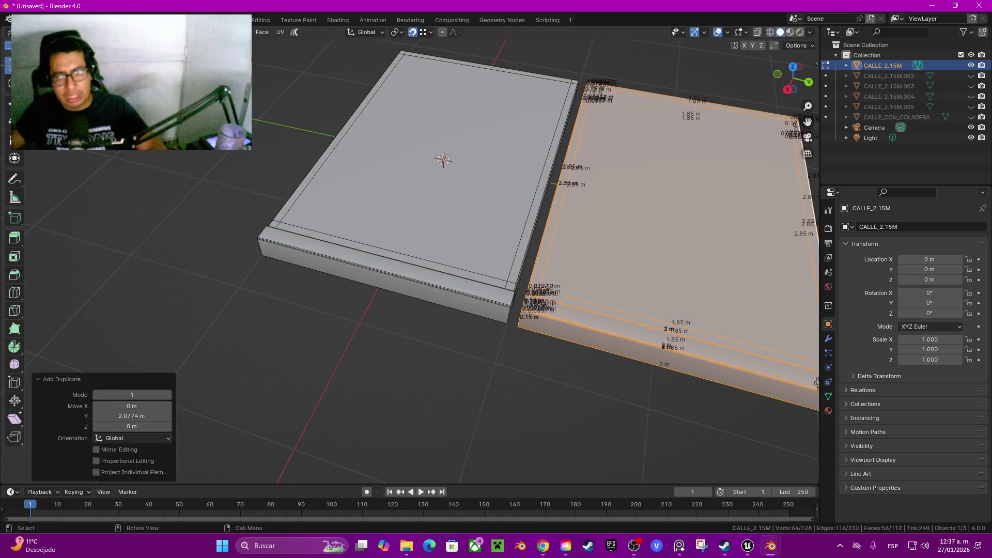
scroll(413, 253, "up", 5)
scroll(517, 258, "up", 4)
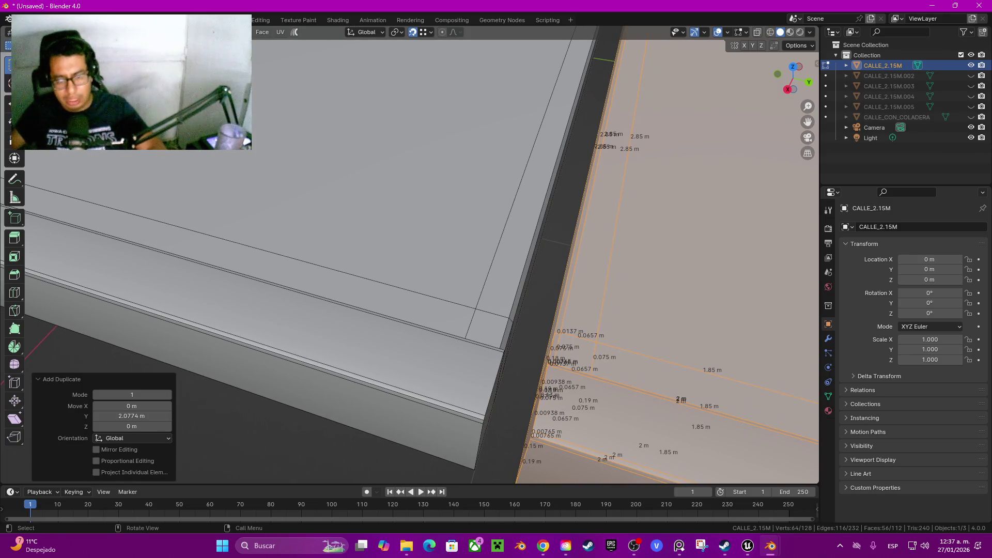
key("g")
key("Return")
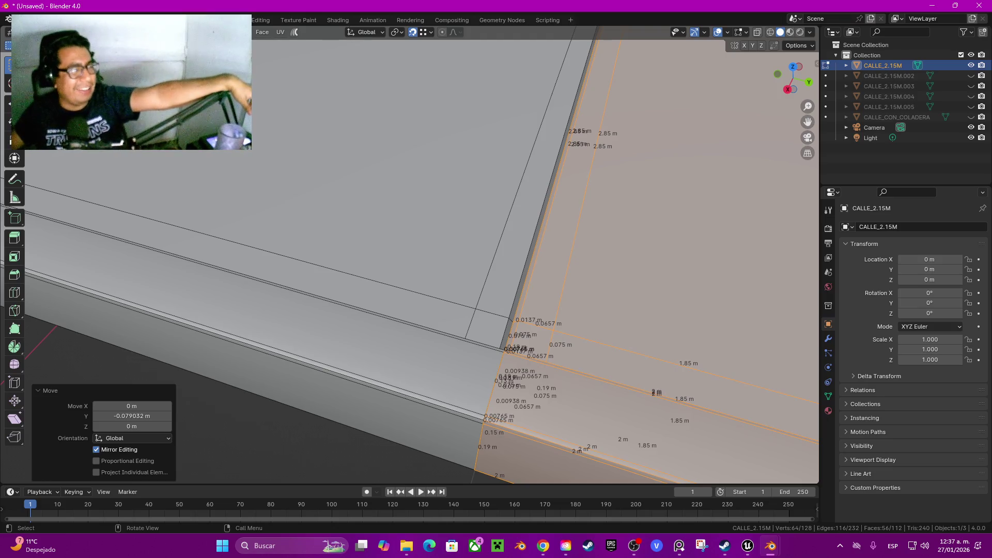
scroll(409, 253, "down", 5)
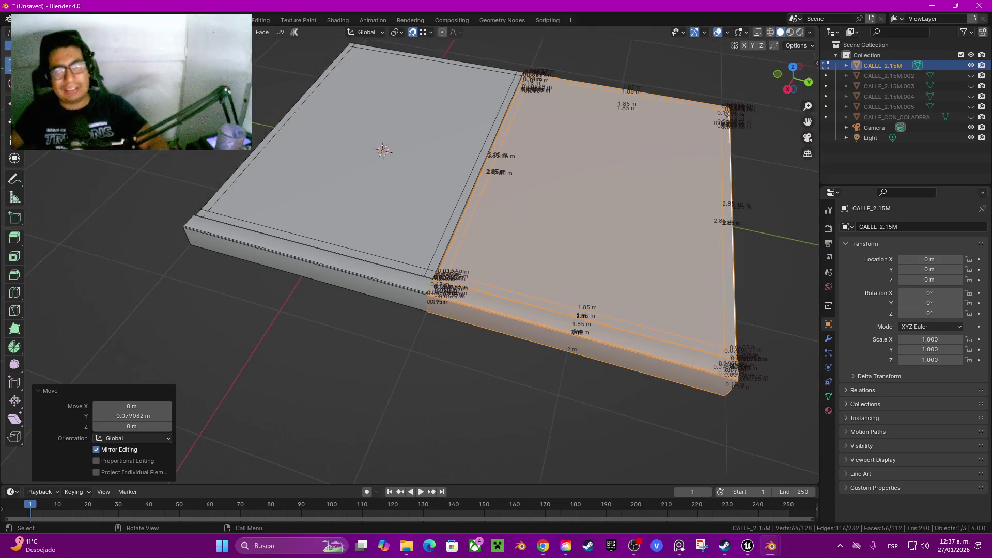
key("Tab")
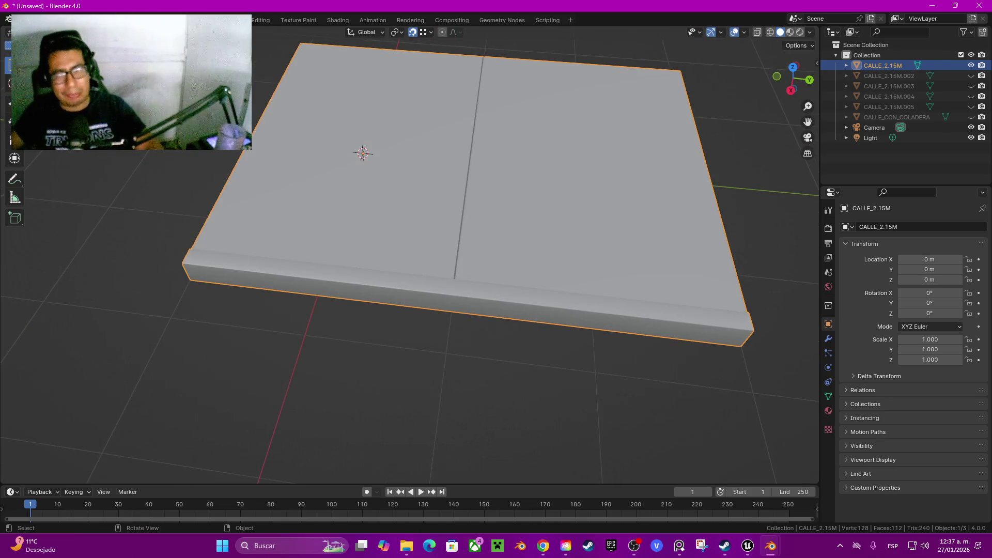
Orbit around the doubled CALLE_2.15M slab and switch it into Edit Mode
left_click_drag(413, 259, 346, 282)
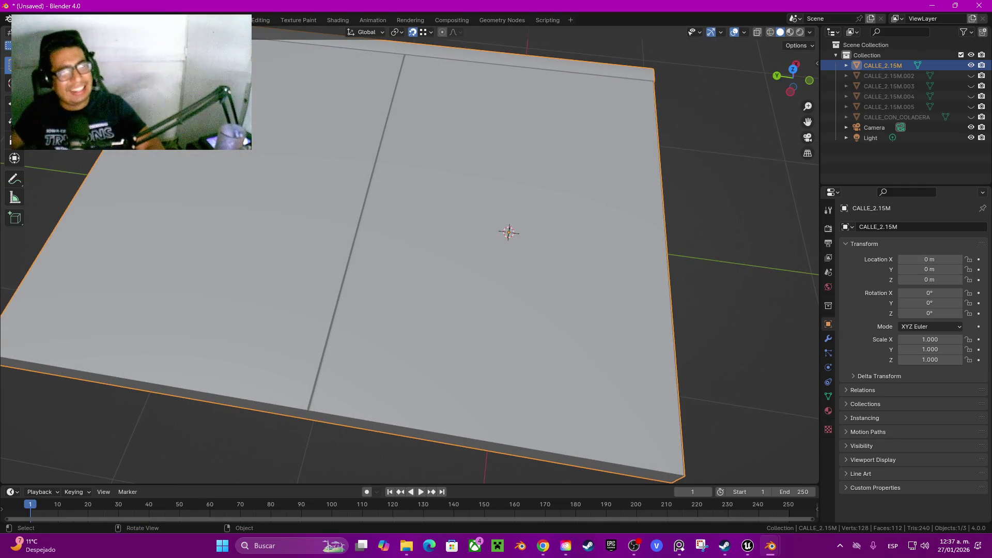
scroll(409, 254, "down", 5)
mouse_move(392, 233)
left_mouse_down()
mouse_move(361, 206)
mouse_move(393, 259)
mouse_move(356, 277)
left_mouse_up()
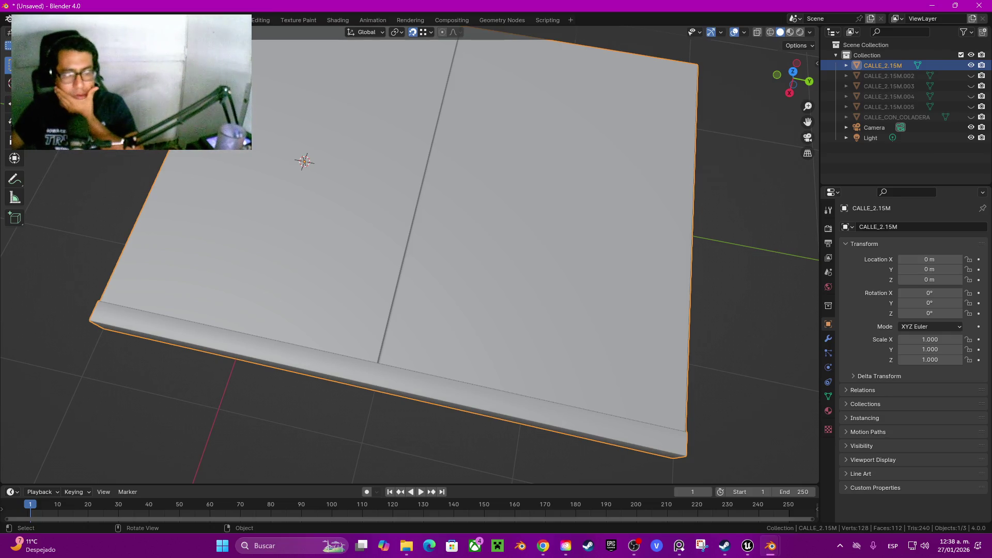
key("Tab")
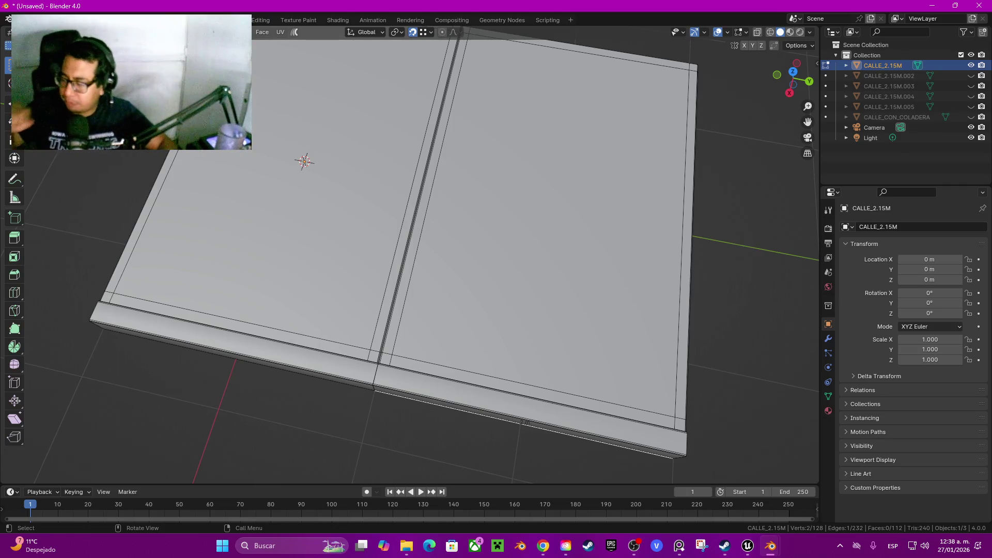
scroll(413, 253, "down", 3)
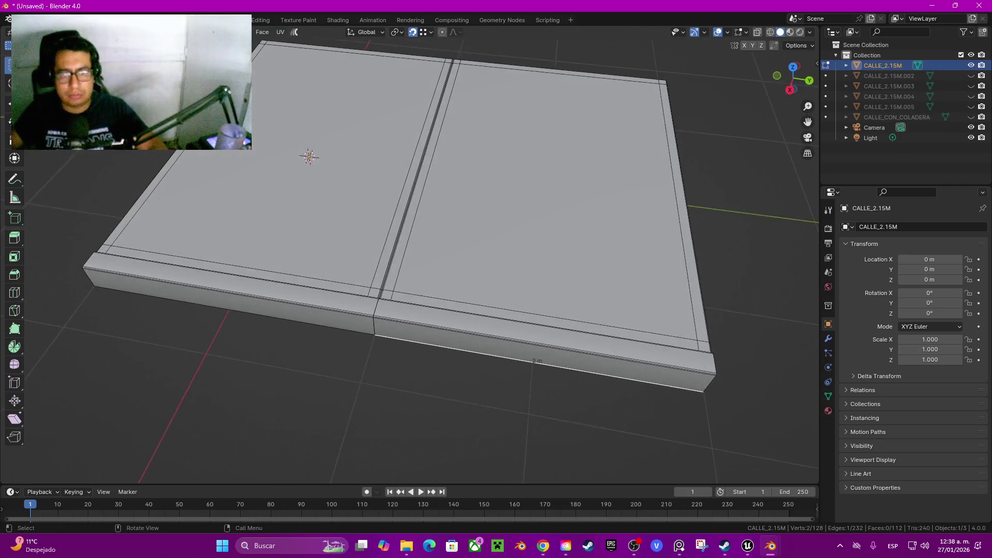
scroll(413, 253, "up", 6)
scroll(414, 253, "down", 5)
key("Tab")
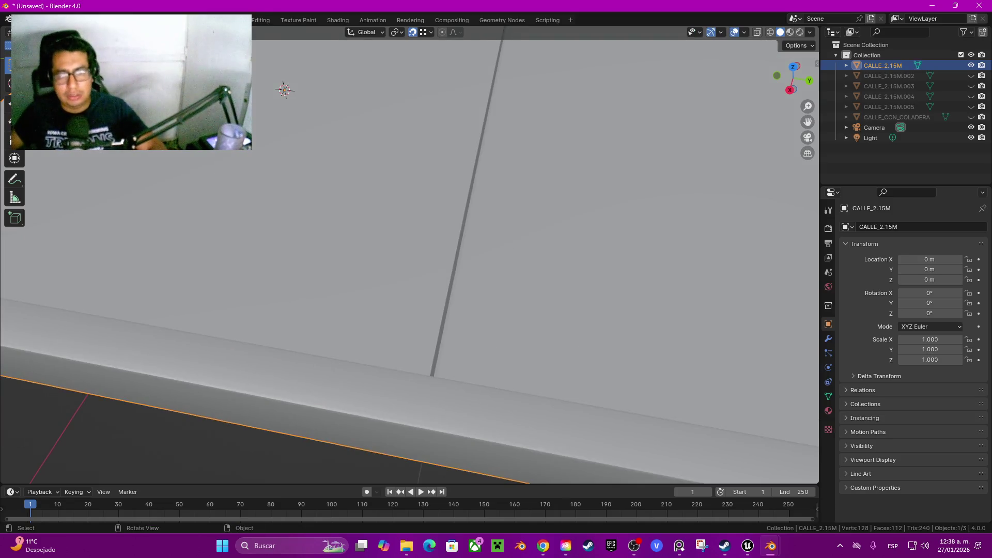
key("Tab")
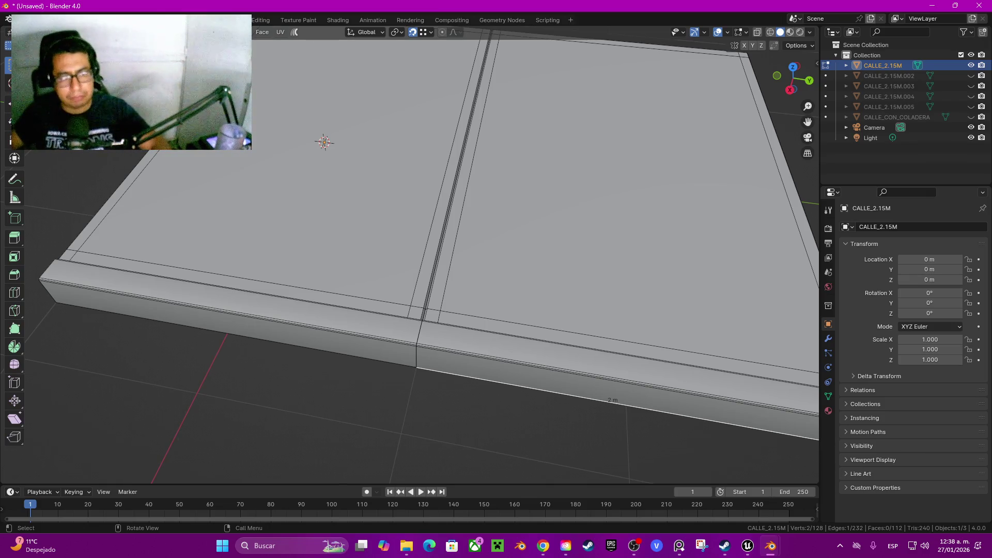
scroll(414, 259, "up", 5)
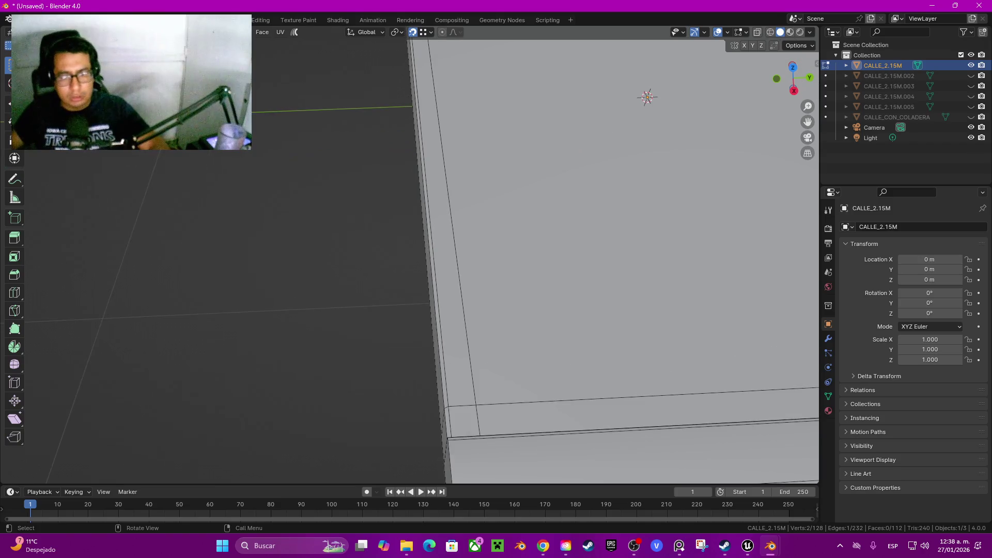
scroll(414, 258, "down", 3)
scroll(413, 258, "up", 3)
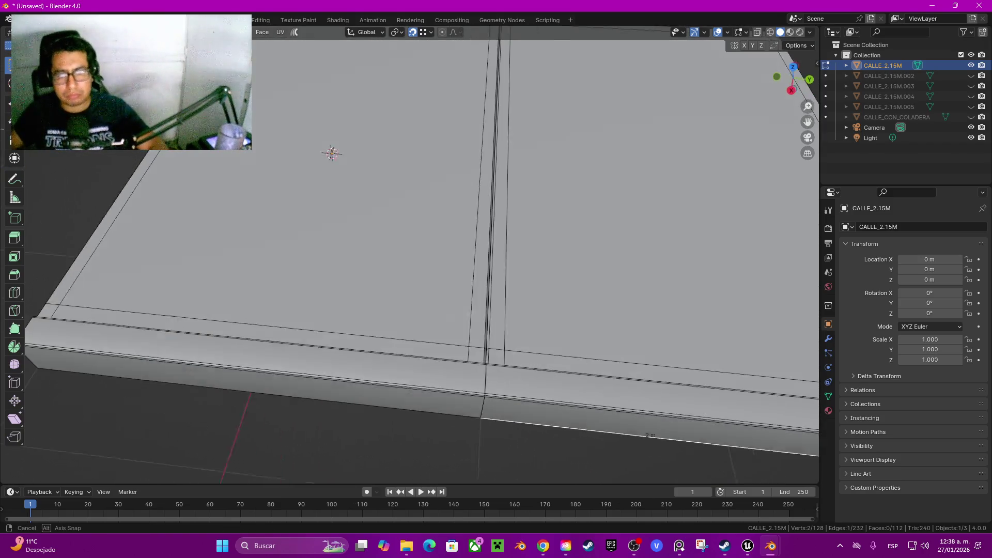
scroll(413, 258, "down", 3)
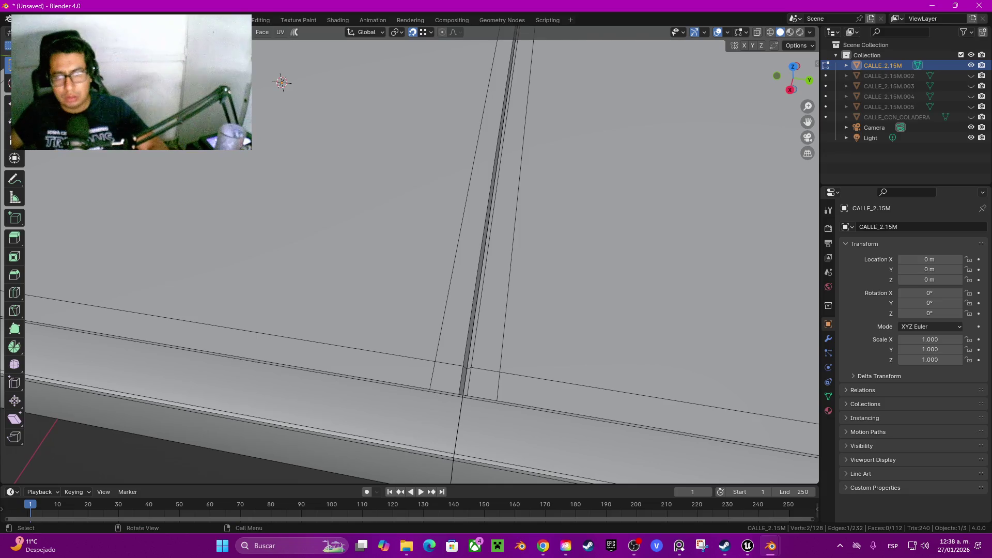
left_click(489, 207)
left_click(461, 380, "shift")
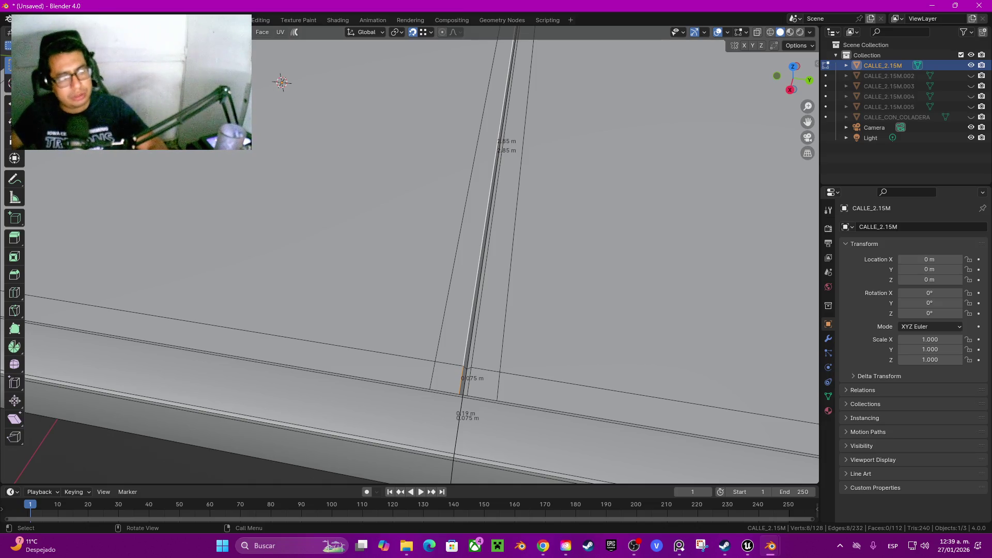
scroll(413, 253, "down", 5)
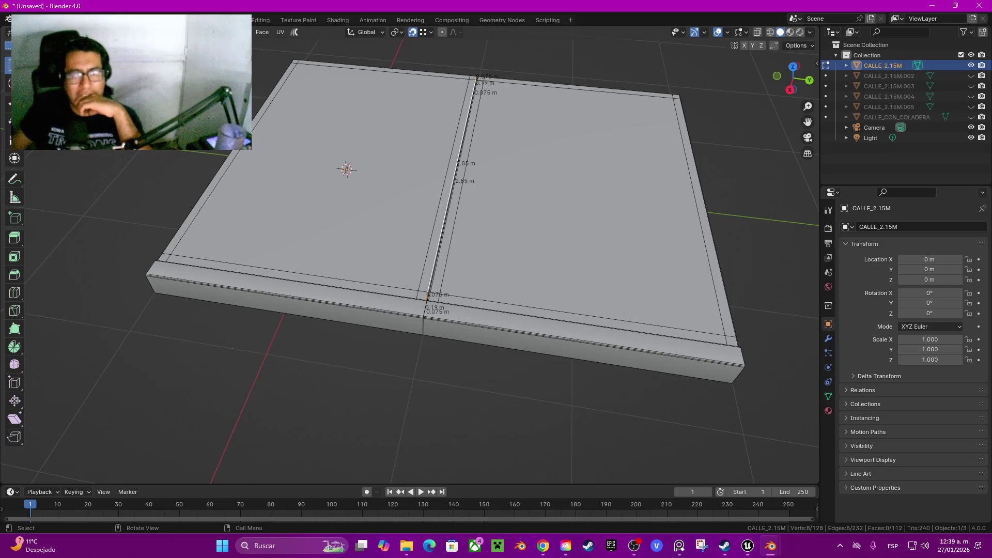
left_click(583, 323)
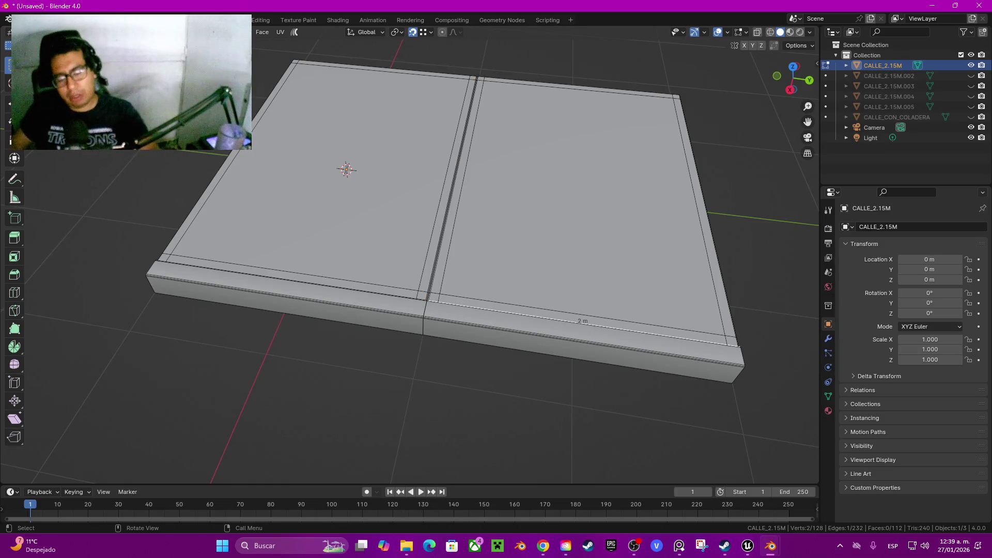
Delete the duplicated right-hand slab and orbit to view the underside
key("ctrl+l")
key("ctrl+l")
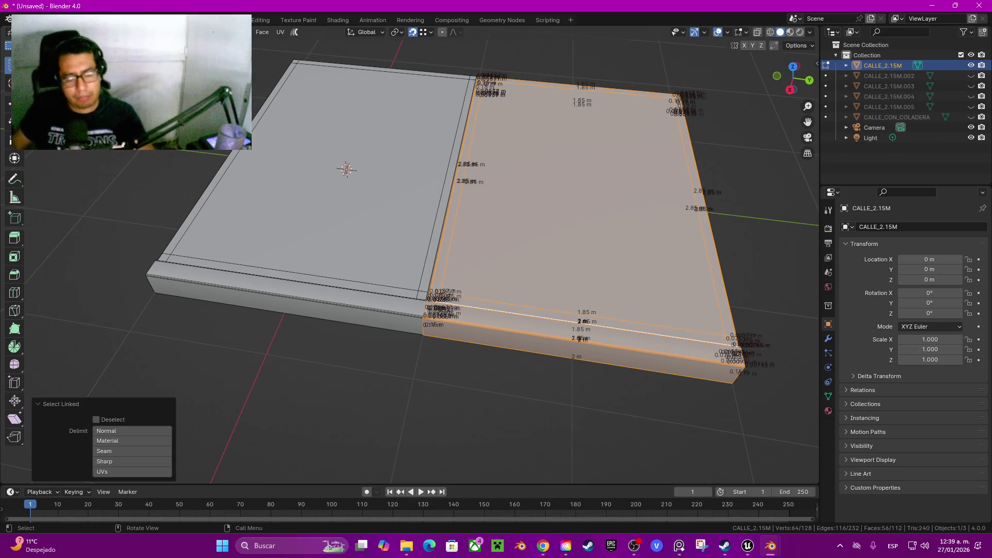
key("x")
left_click(294, 273)
mouse_move(51, 155)
left_mouse_down()
mouse_move(42, 289)
mouse_move(41, 129)
mouse_move(41, 171)
left_mouse_up()
Select the curb's end face with its loop of side faces and delete them
key("alt+a")
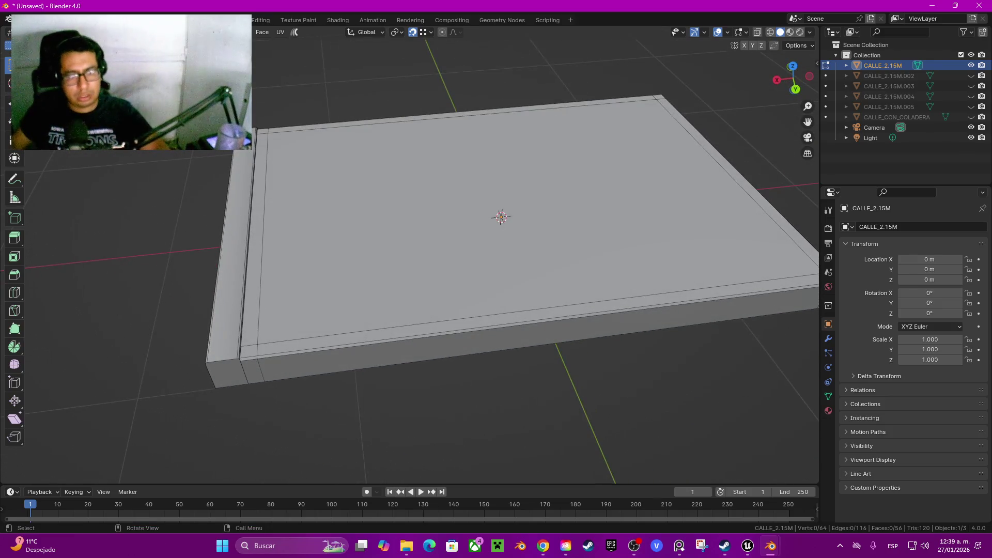
left_click(251, 371)
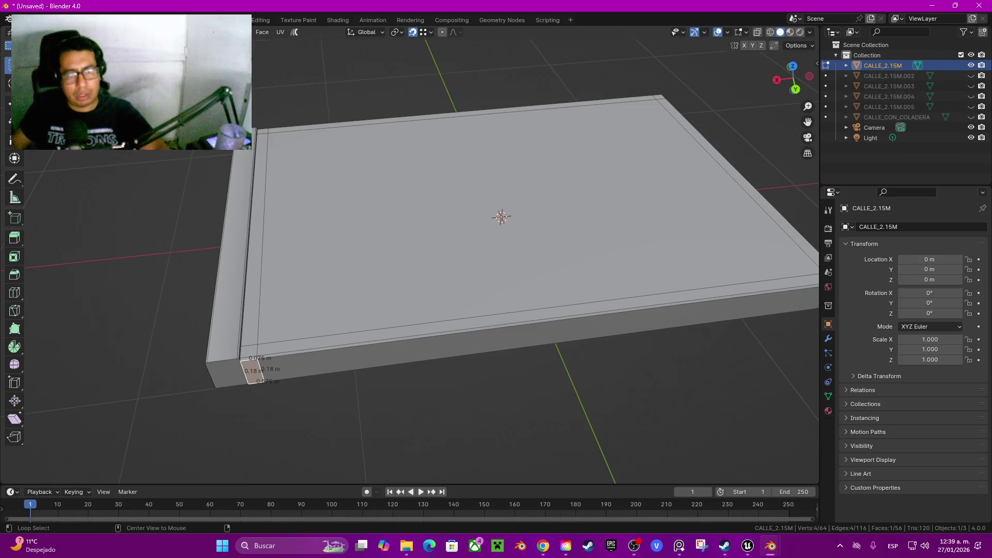
left_click(538, 344, "alt")
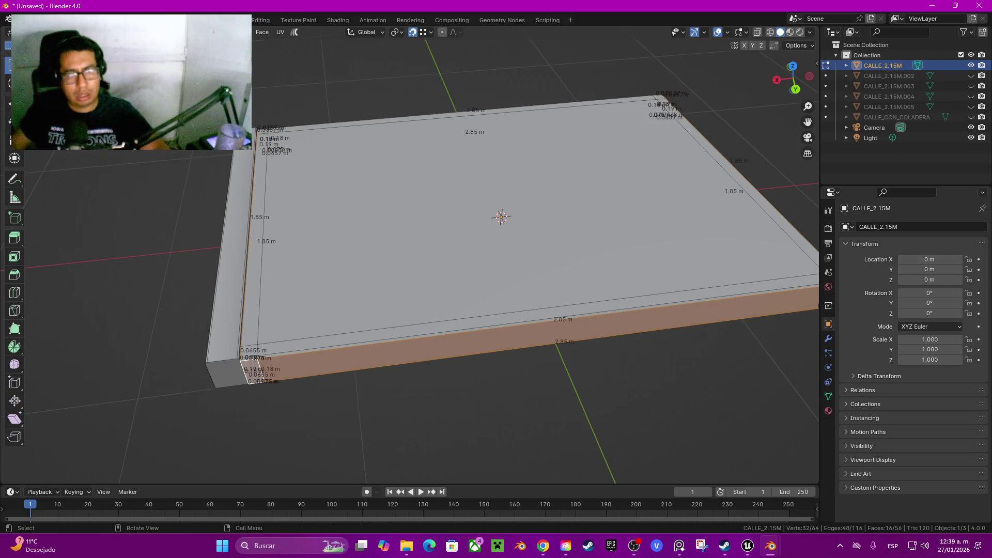
scroll(502, 259, "down", 2)
scroll(421, 284, "up", 5)
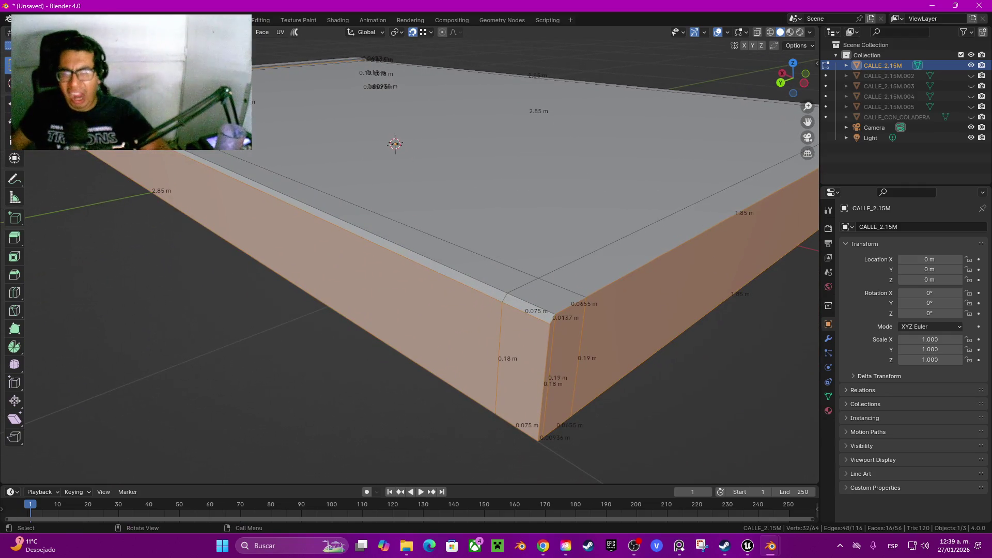
key("alt+a")
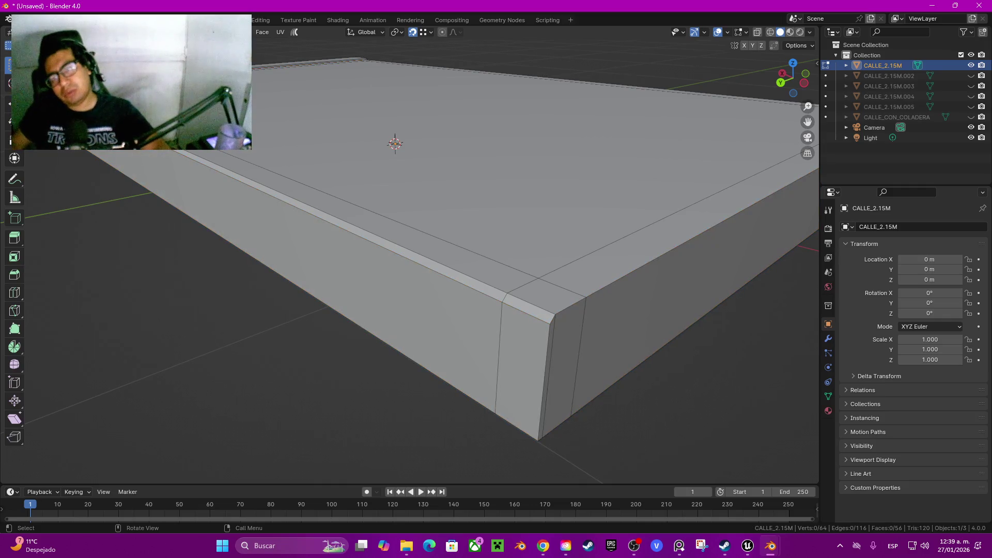
left_click(546, 382)
left_click(547, 382, "alt")
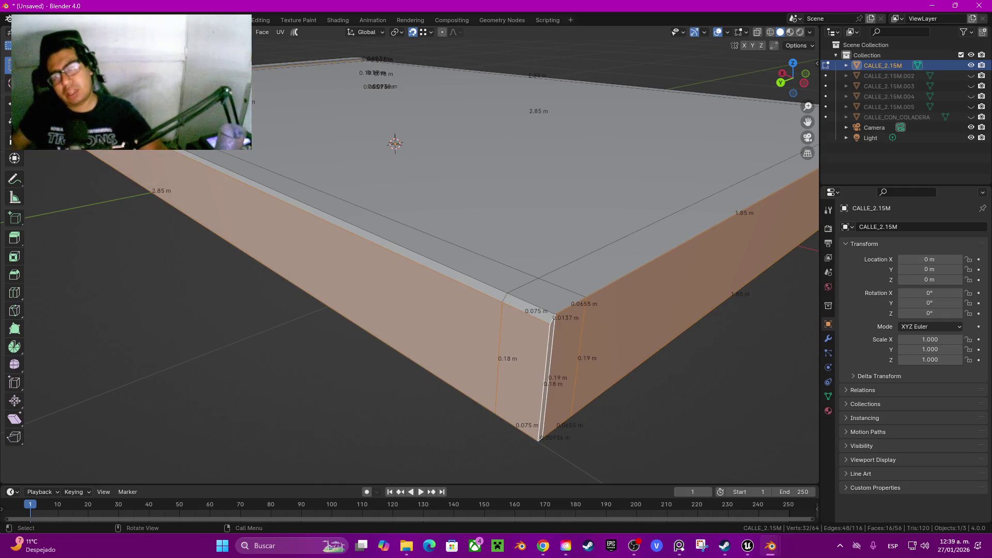
key("x")
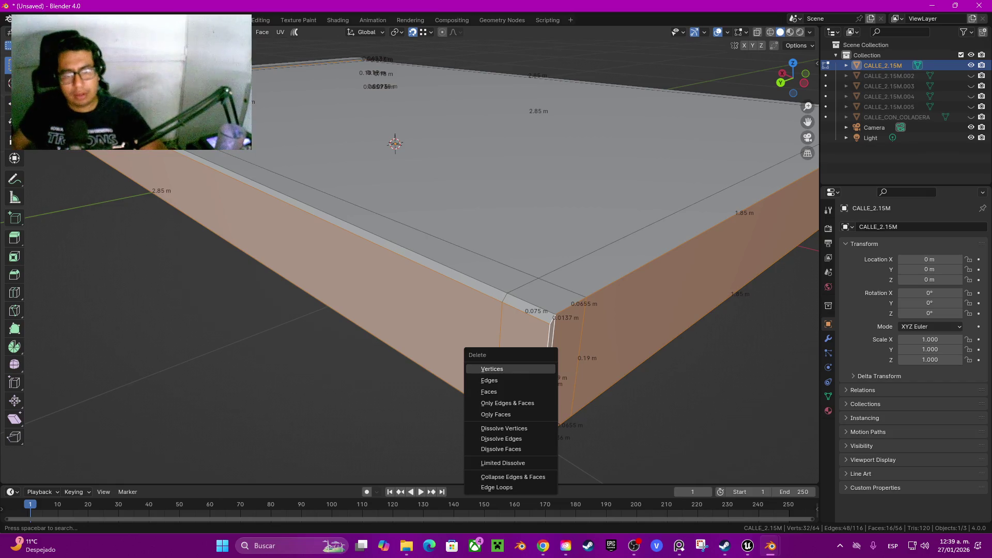
left_click(489, 391)
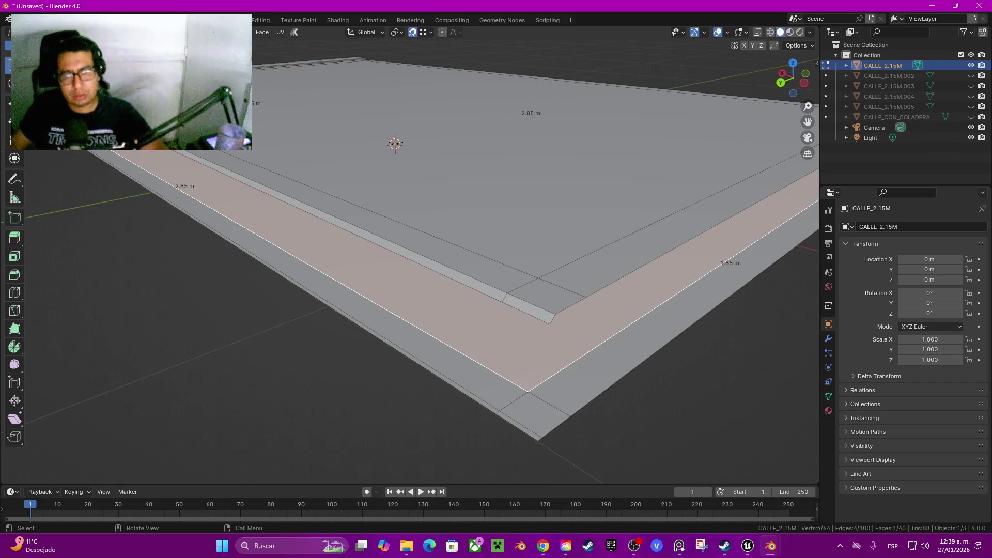
Delete the faces connected to the remaining face, then orbit to a low side view
key("ctrl+l")
key("x")
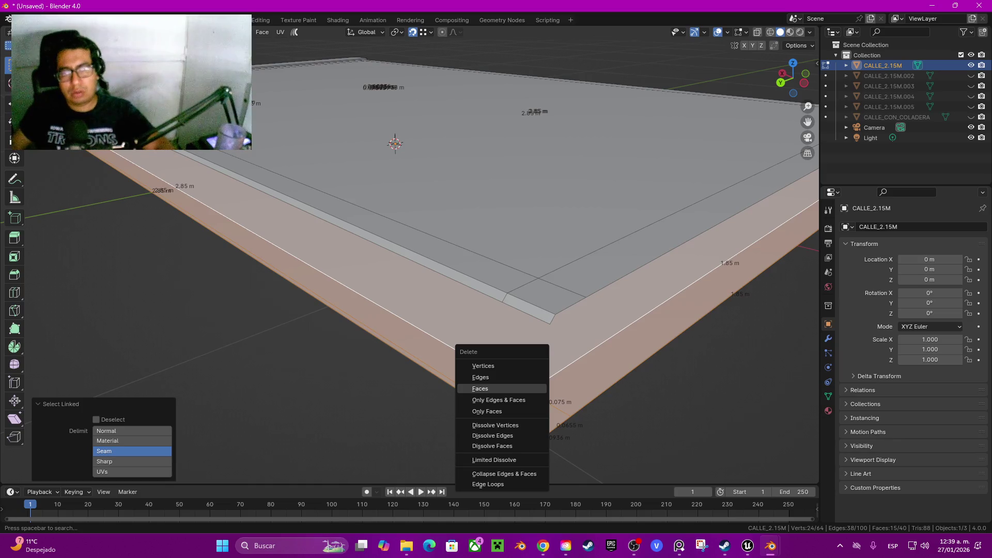
left_click(489, 388)
scroll(488, 388, "down", 4)
mouse_move(401, 191)
left_mouse_down()
mouse_move(403, 153)
mouse_move(409, 217)
mouse_move(414, 207)
mouse_move(392, 227)
left_mouse_up()
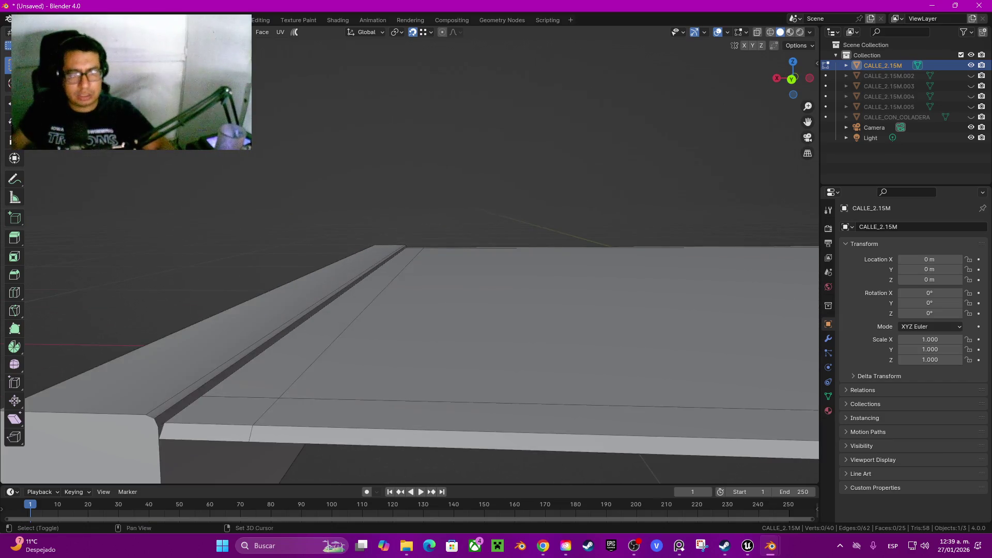
Delete the slab's end face and the small end face at its tip
scroll(408, 356, "down", 3)
left_click(374, 356)
left_click_drag(375, 356, 300, 360)
key("x")
left_click(298, 360)
scroll(413, 310, "down", 5)
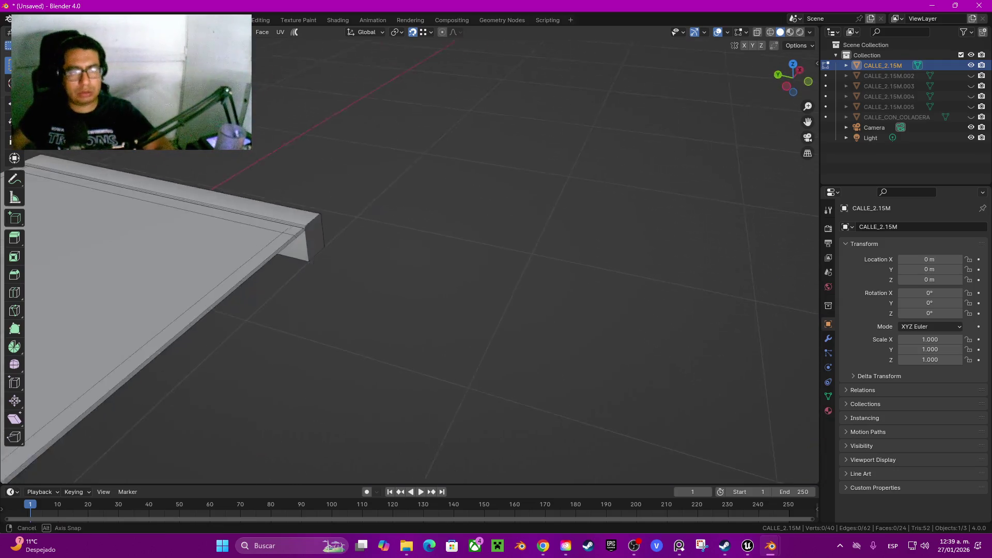
left_click(316, 235)
key("x")
left_click(279, 241)
Delete the left wedge triangle face at the slab's end
left_click(207, 222)
mouse_move(207, 223)
left_mouse_down()
mouse_move(354, 250)
mouse_move(431, 207)
left_mouse_up()
scroll(413, 258, "up", 4)
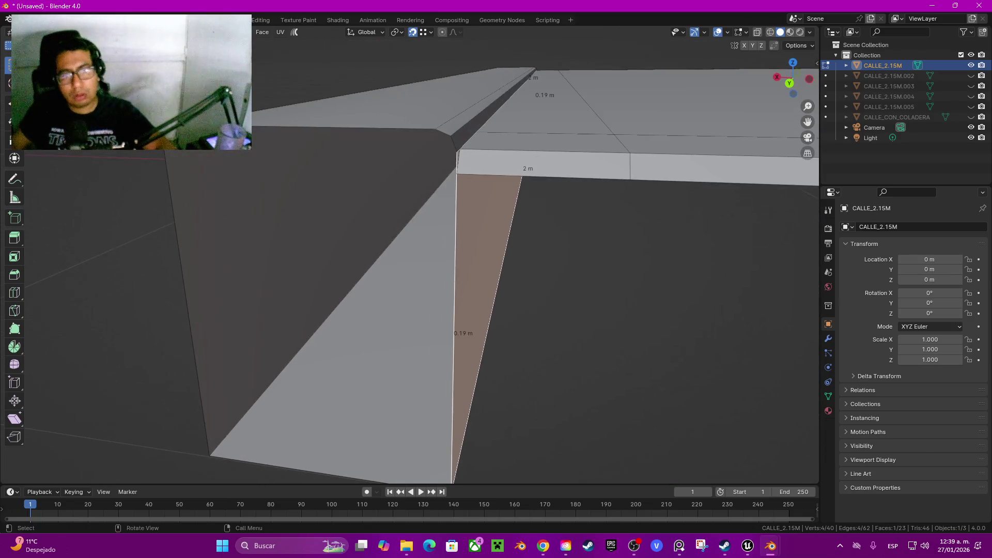
scroll(414, 258, "down", 8)
left_click(373, 303)
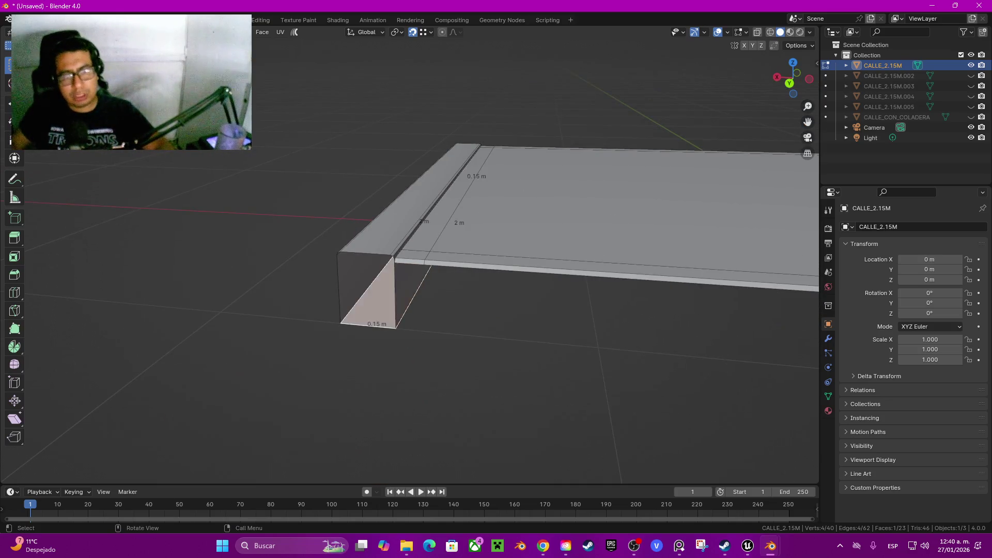
key("x")
left_click(341, 307)
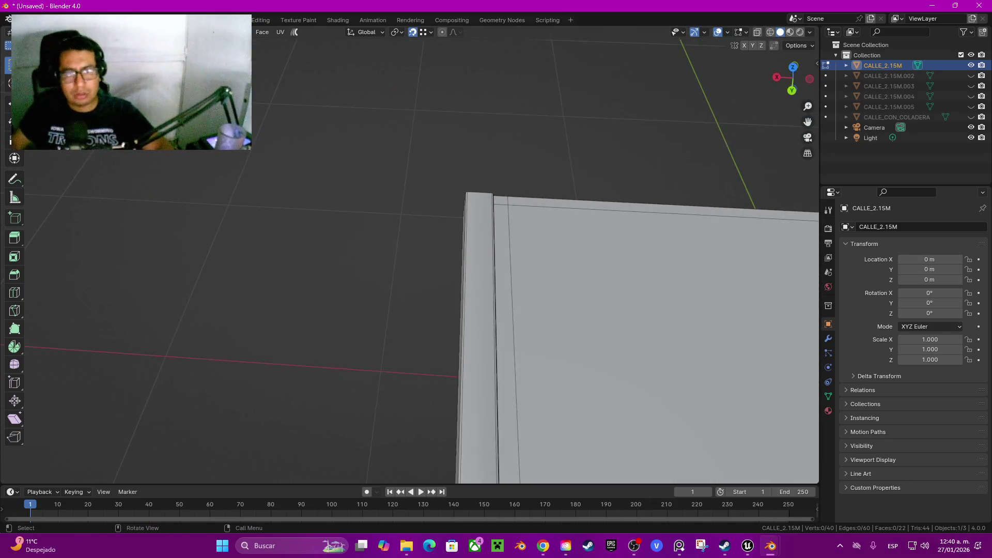
Split the viewport vertically into two side-by-side views and begin splitting the left one
right_click(821, 156)
left_click(777, 158)
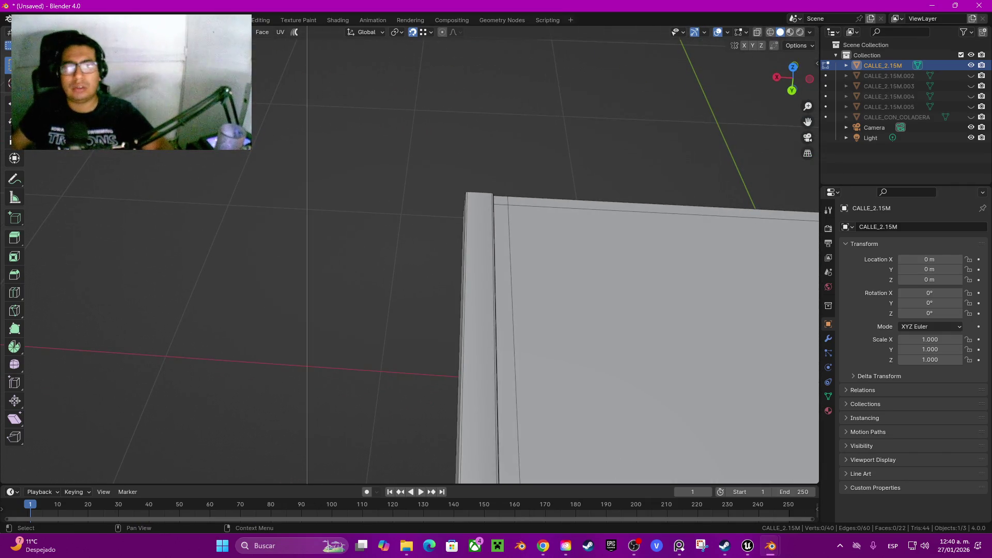
left_click(307, 139)
right_click(307, 137)
left_click(310, 148)
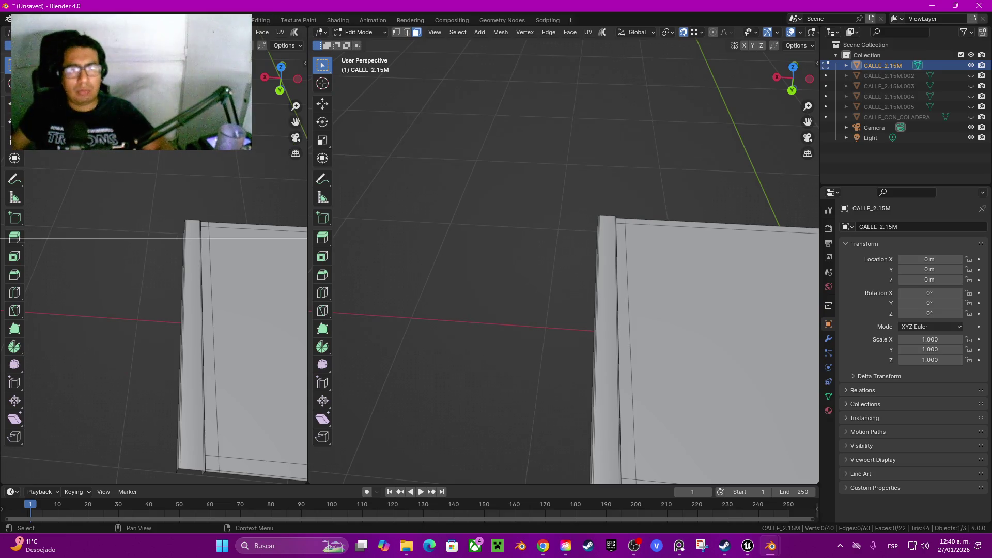
Split the left view into upper and lower halves and select all the slab's geometry
left_click(155, 249)
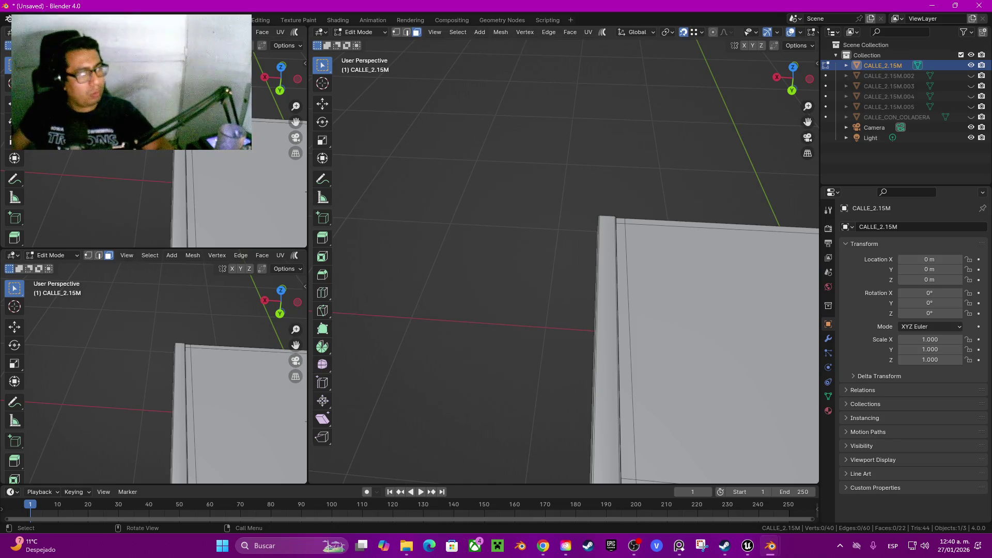
key("alt+Tab")
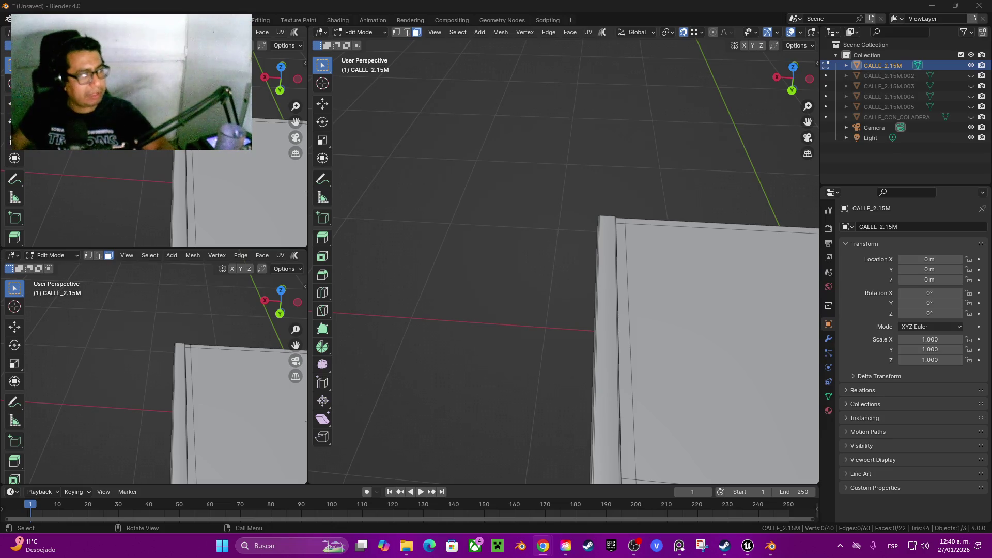
key("alt+Tab")
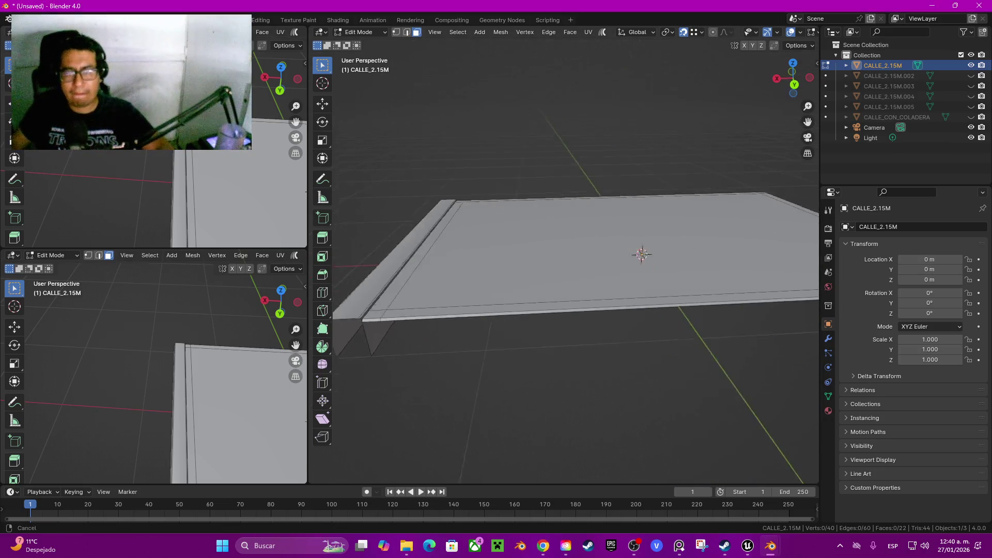
key("a")
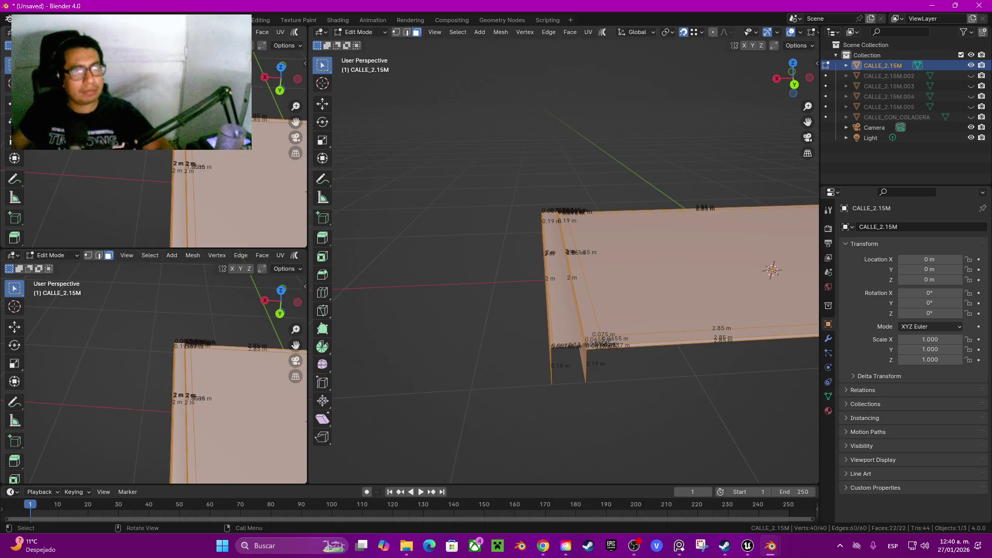
Make the upper-left area a Text Editor and the lower-left area a UV Editor
left_click(13, 31)
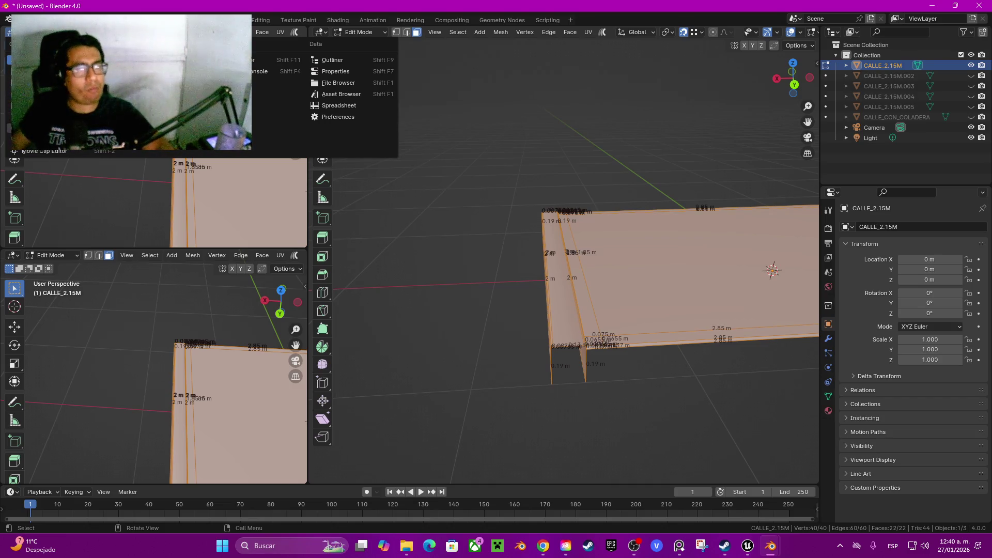
left_click(233, 59)
left_click(52, 256)
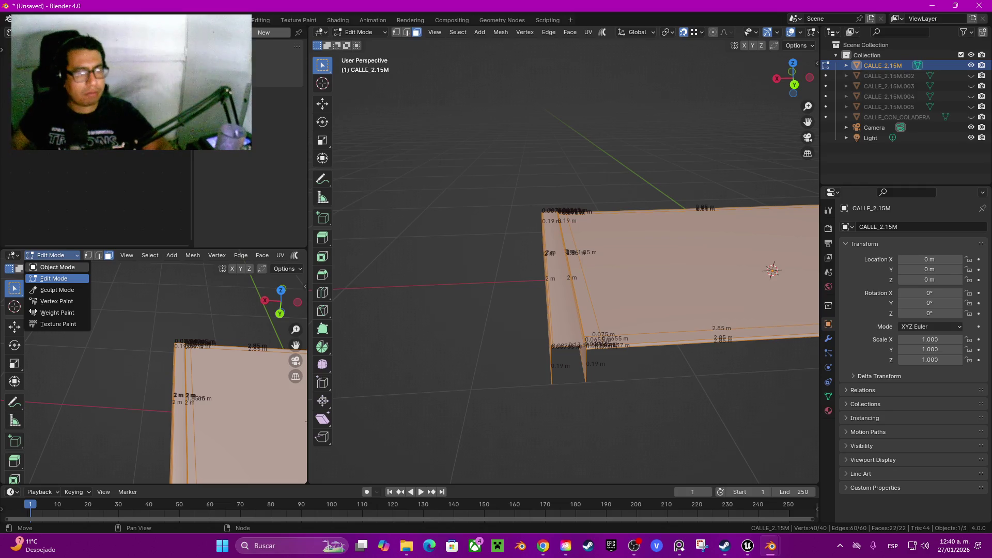
left_click(12, 255)
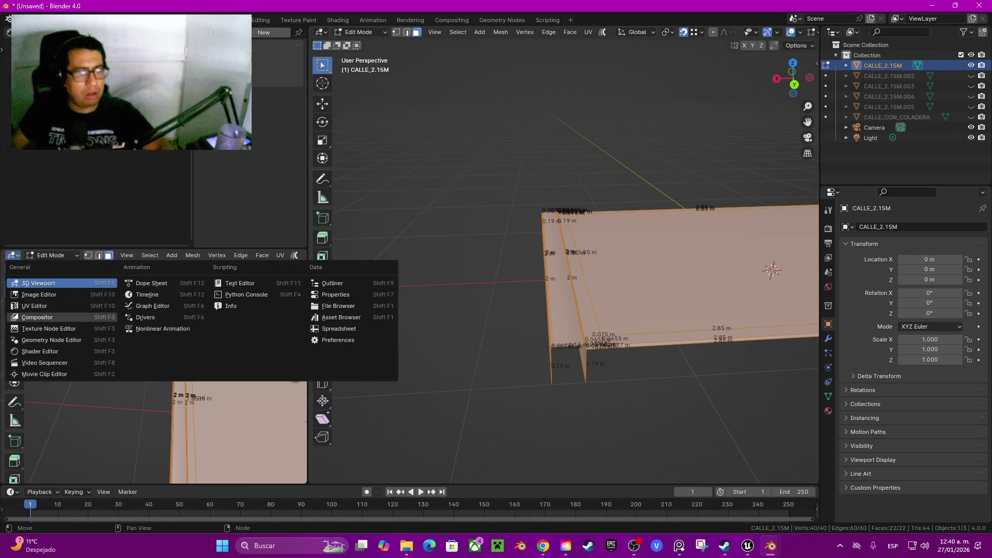
left_click(34, 306)
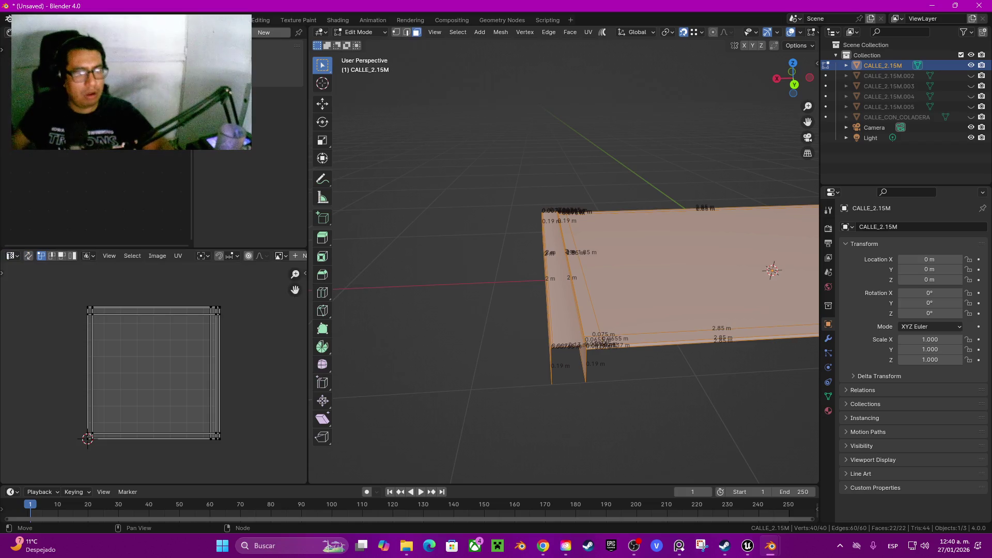
key("ctrl+t")
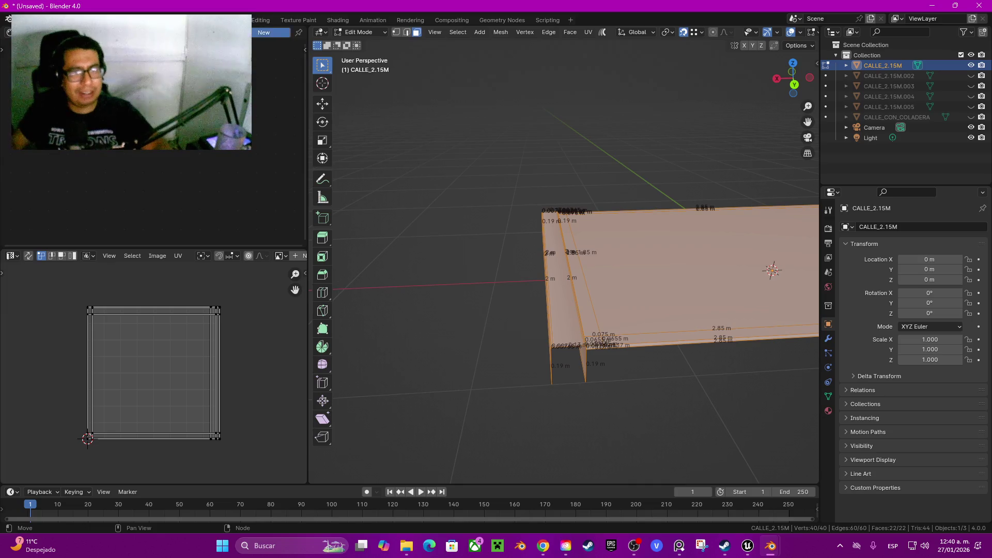
Add a new material with CORDENADAD_UV.png as its Base Color image and view it in Object Mode
left_click(265, 32)
scroll(155, 196, "up", 4)
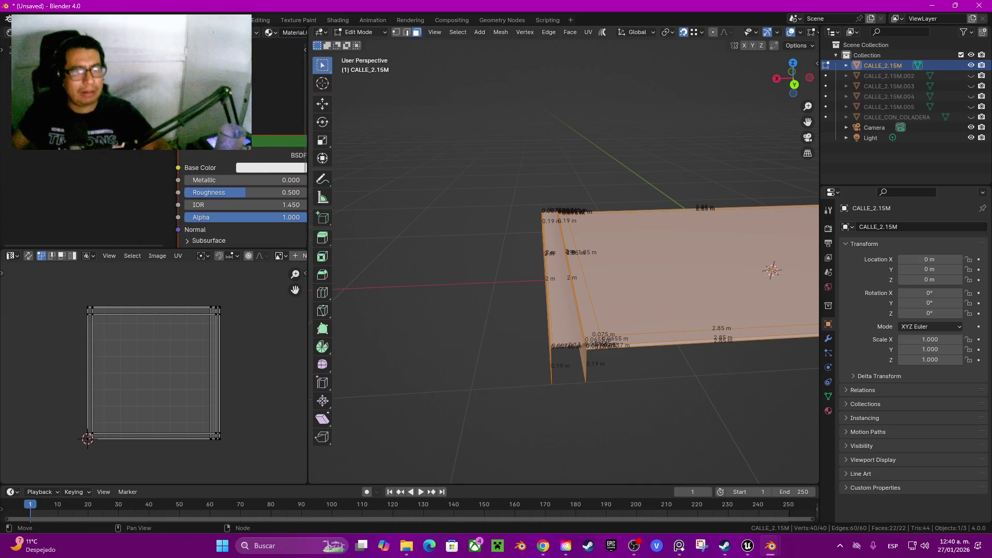
left_click_drag(187, 177, 20, 160)
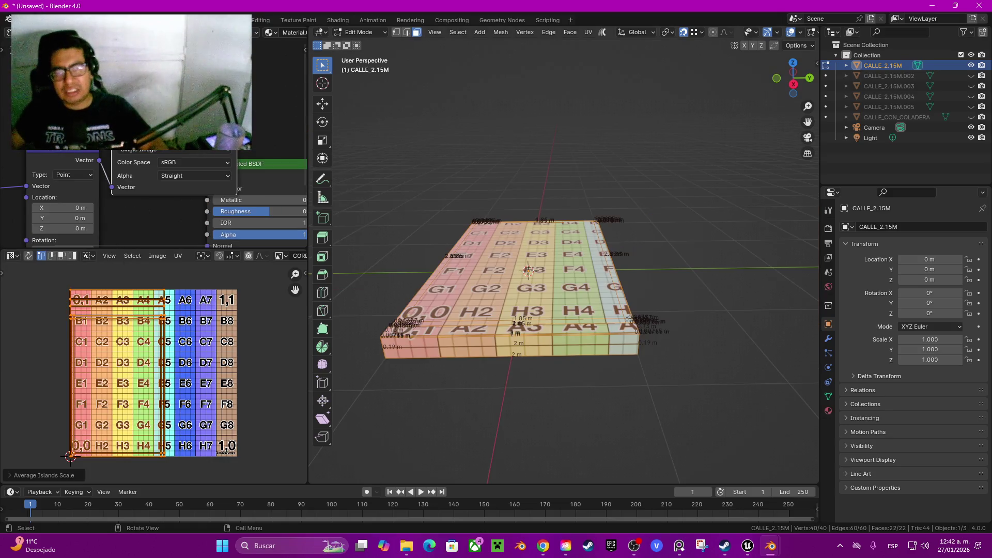
key("Tab")
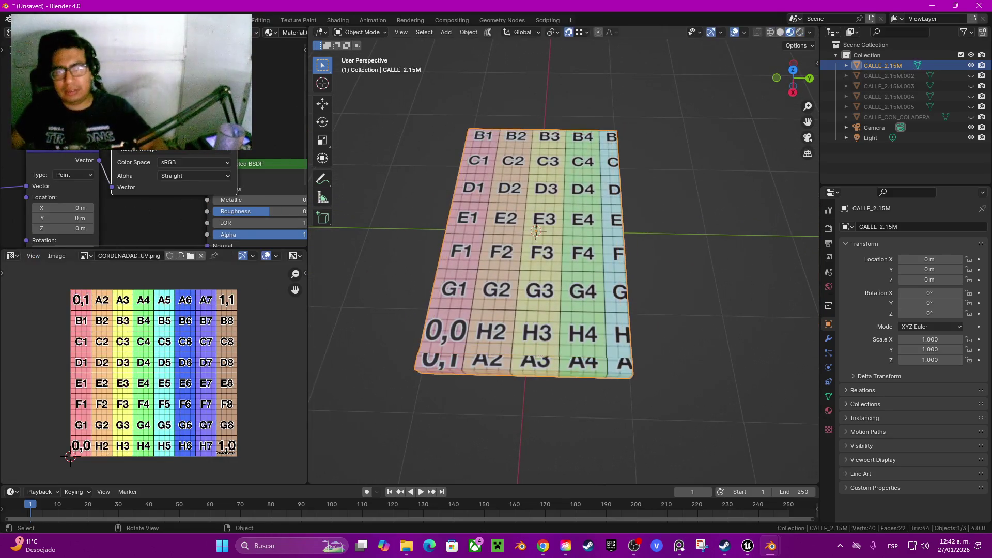
mouse_move(792, 78)
left_mouse_down()
mouse_move(799, 49)
mouse_move(799, 103)
mouse_move(783, 116)
left_mouse_up()
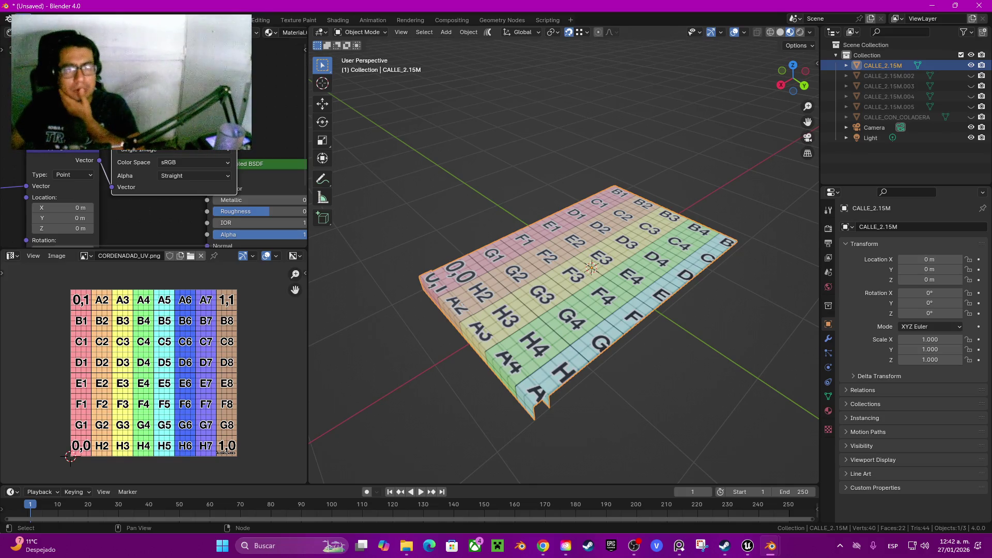
left_click(22, 19)
mouse_move(57, 175)
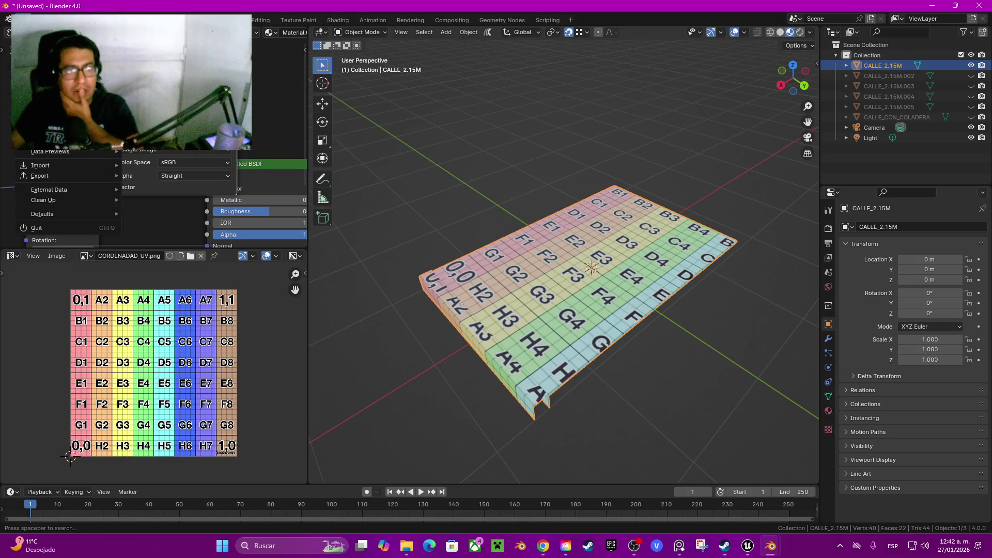
Orbit to a near-horizontal side view and open the FBX export dialog
key("Escape")
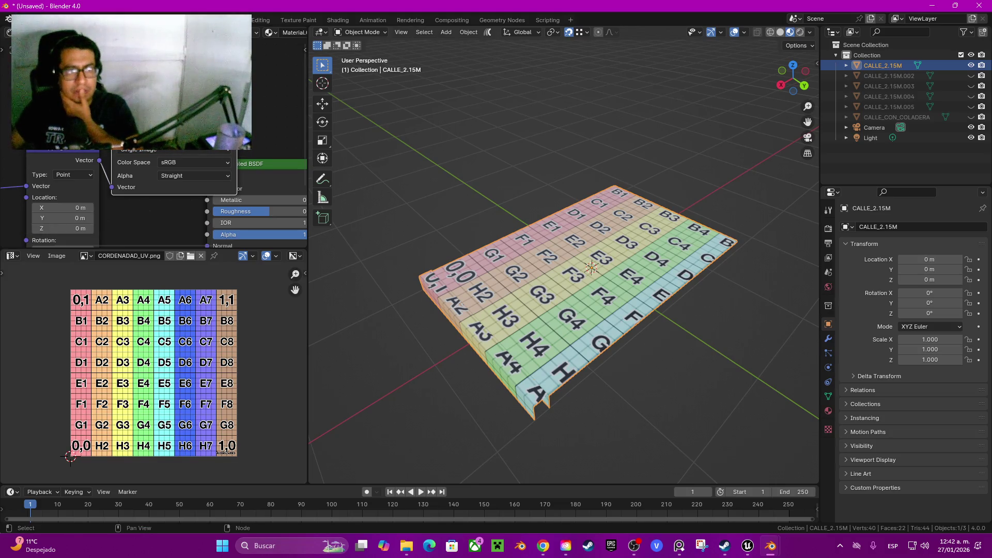
left_click(21, 20)
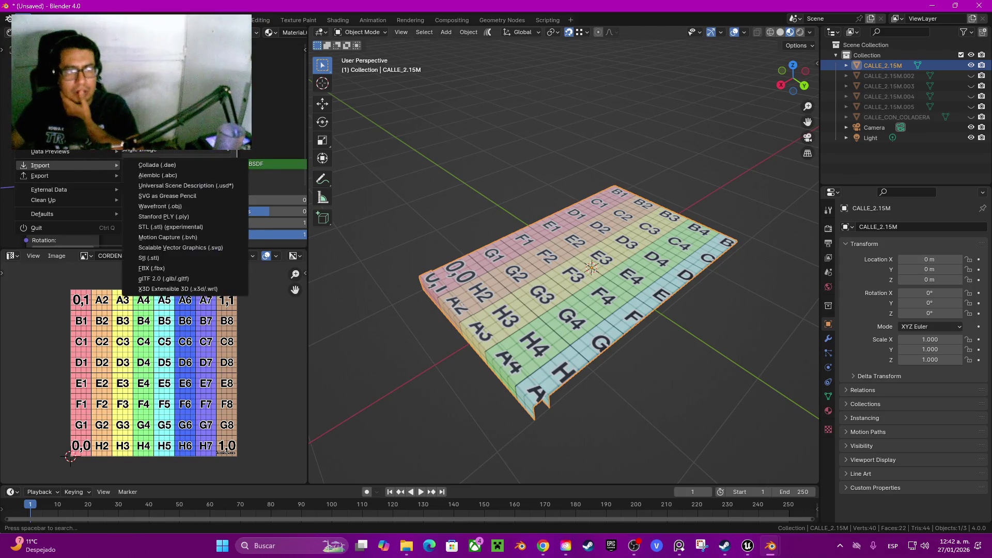
key("Escape")
mouse_move(793, 75)
left_mouse_down()
mouse_move(809, 47)
mouse_move(801, 88)
left_mouse_up()
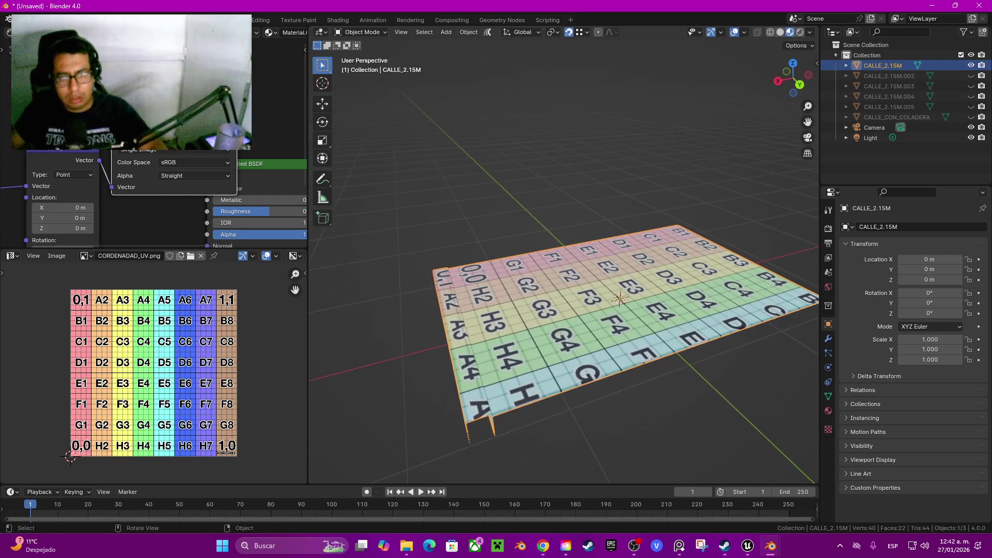
left_click(21, 19)
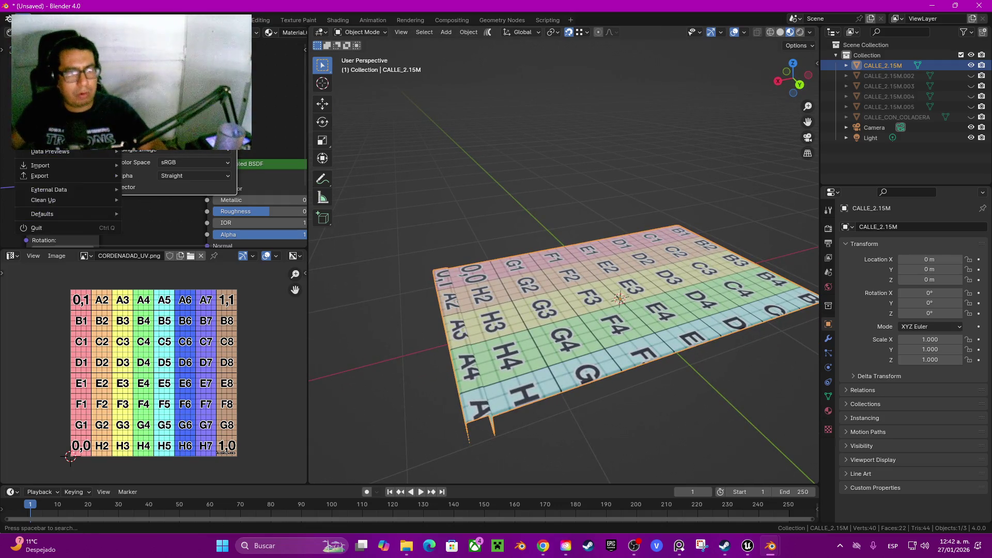
mouse_move(46, 175)
left_click(152, 268)
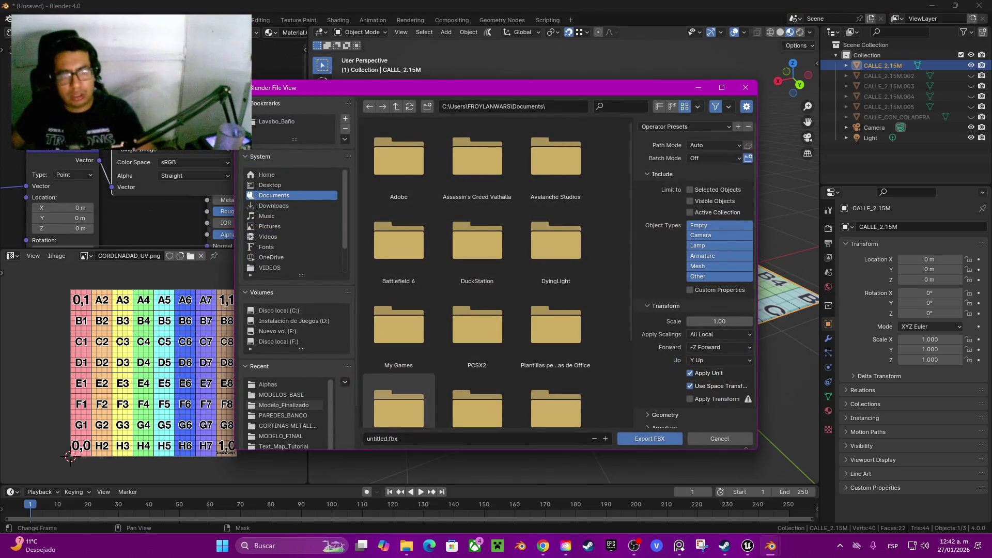
Browse to D:\YOUALLI\MODELOS 3D and create and enter a new folder named Calle
left_click(294, 321)
scroll(477, 341, "down", 8)
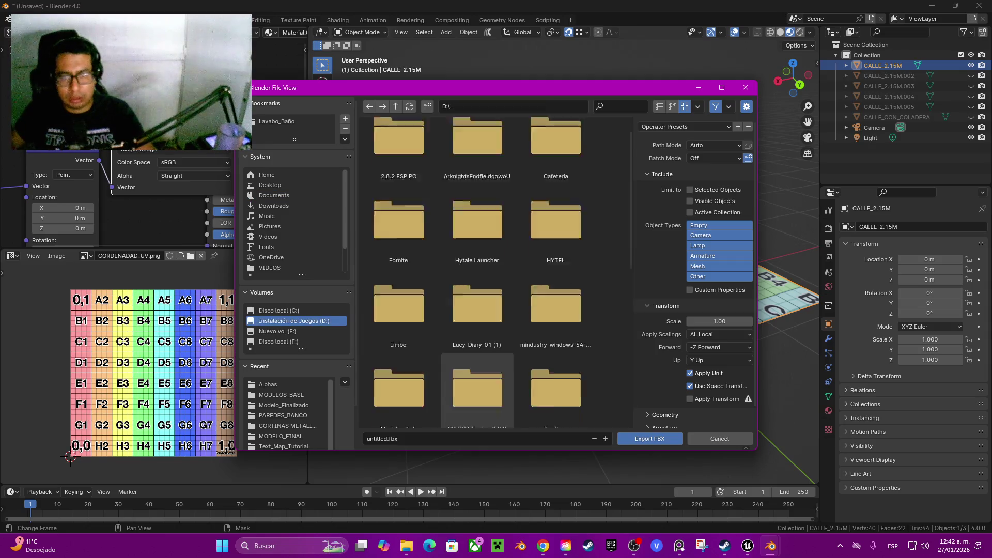
scroll(477, 341, "down", 2)
double_click(477, 378)
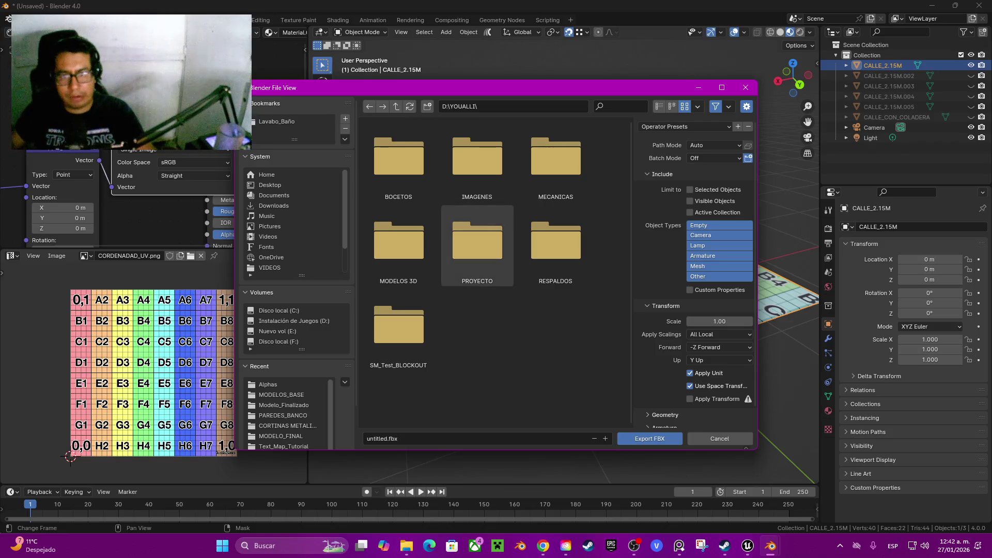
double_click(399, 245)
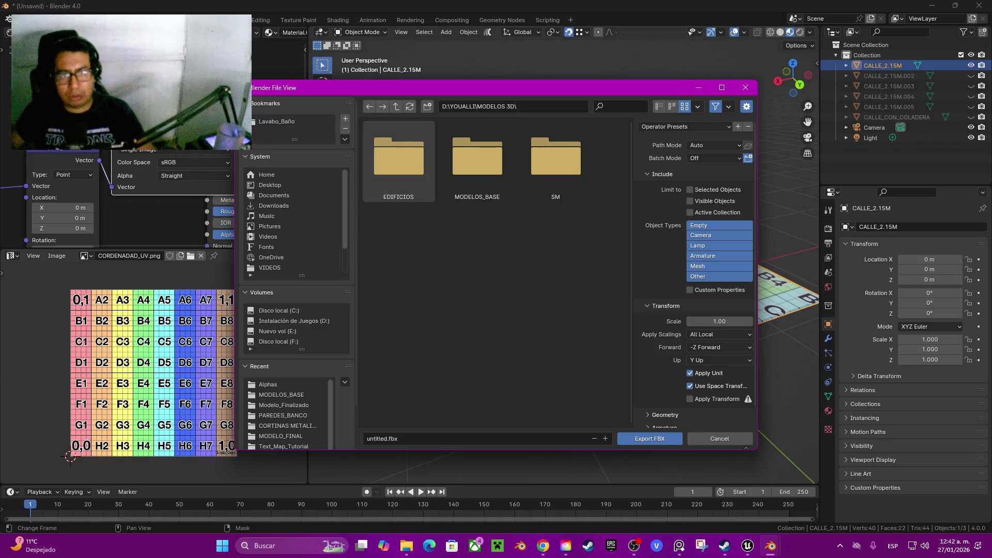
left_click(427, 106)
type("call")
key("BackSpace")
key("BackSpace")
key("BackSpace")
type("Calle")
key("Return")
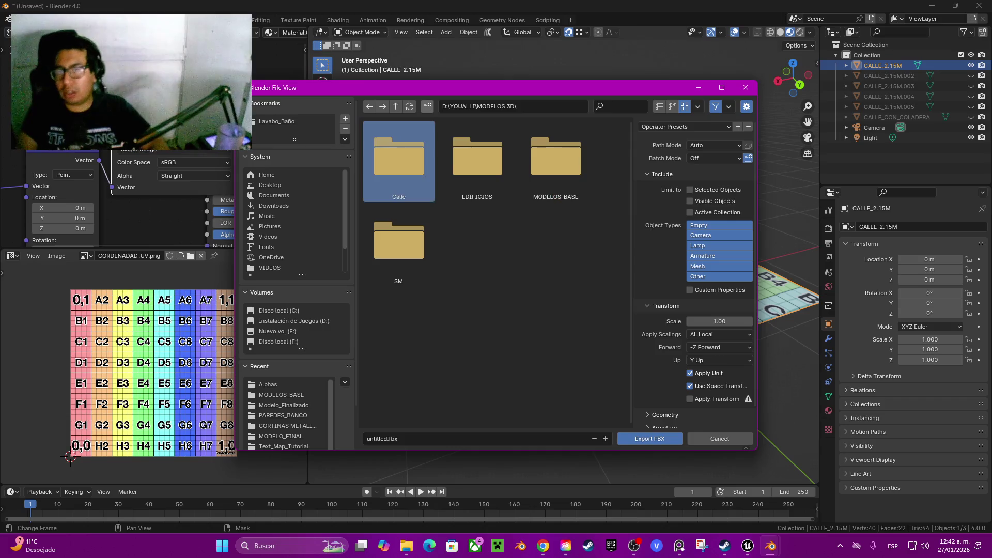
key("Return")
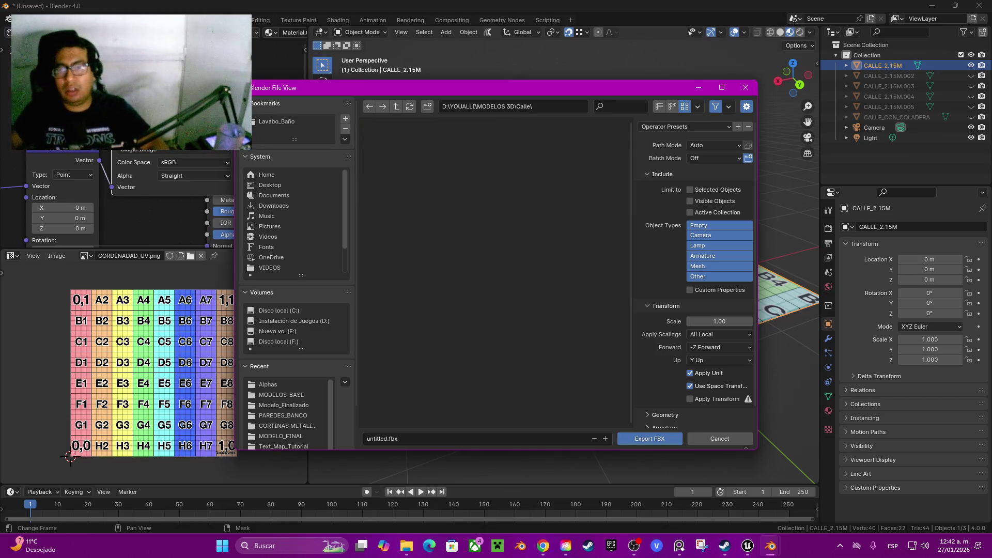
Export only selected Mesh objects as 'calle' FBX
left_click(719, 256)
left_click(719, 266, "shift")
left_click(720, 256, "shift")
left_click(690, 190)
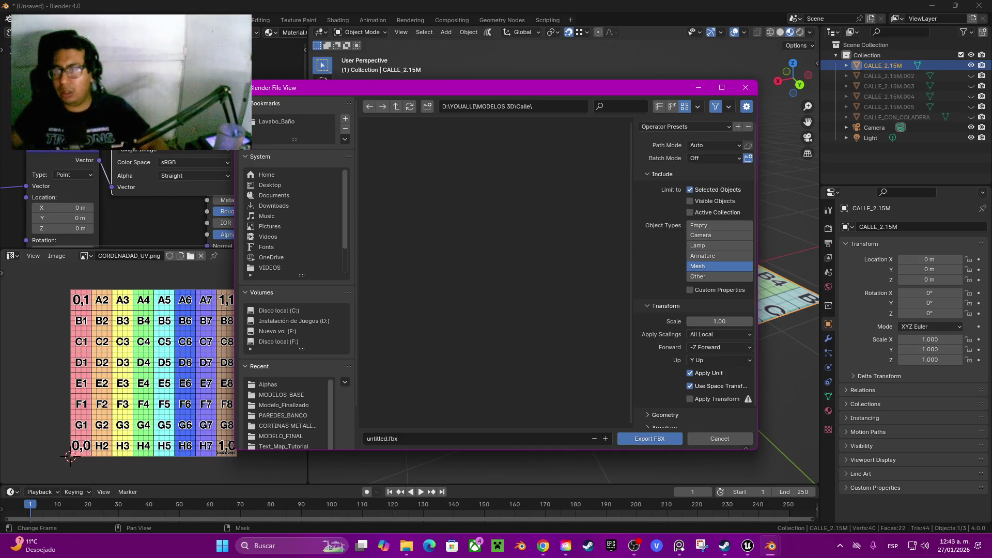
left_click(383, 439)
type("calle")
left_click(649, 439)
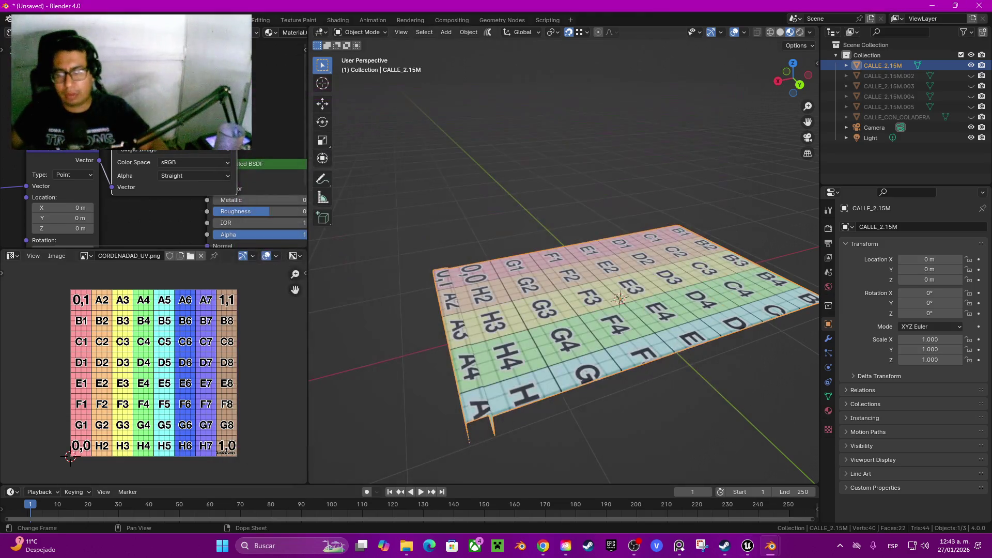
Launch Substance 3D Painter from Adobe Creative Cloud in the taskbar
left_click(566, 545)
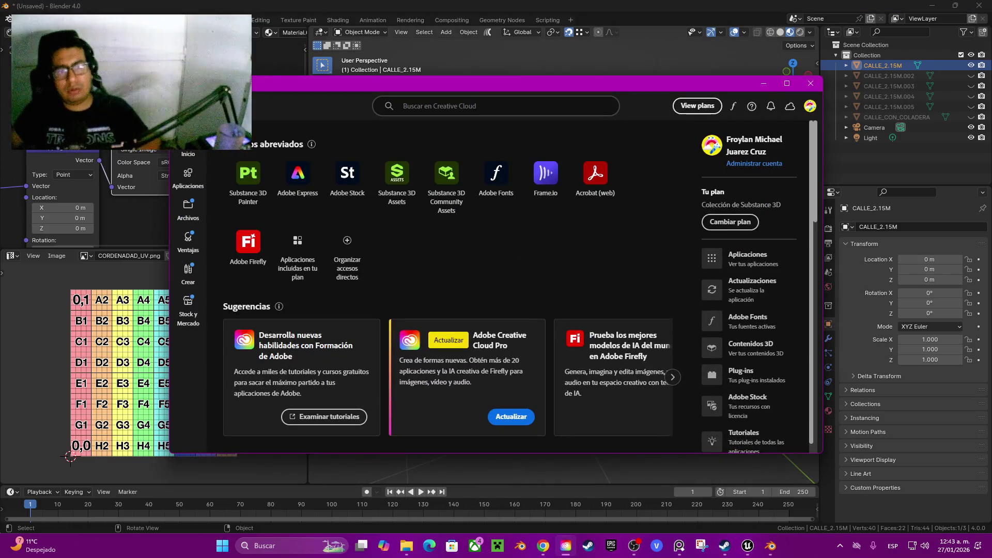
left_click(248, 173)
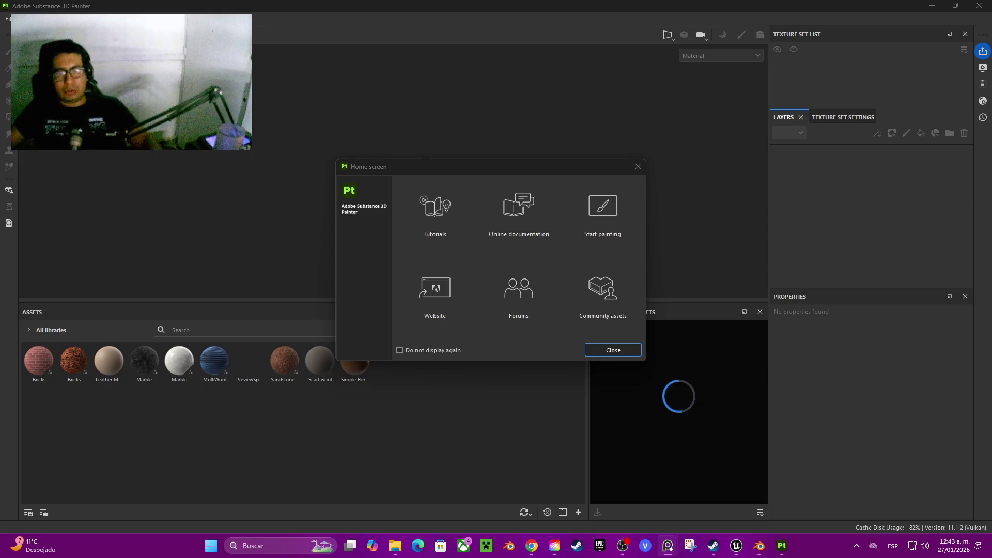
Create a new project using Modelo_Finalizado/1.fbx with 4096 document resolution
key("Escape")
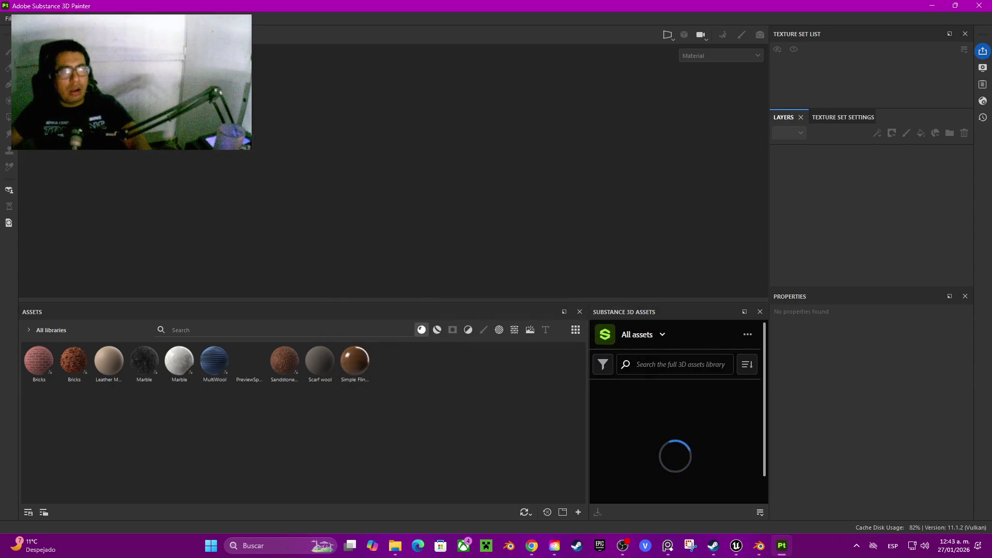
key("alt+f")
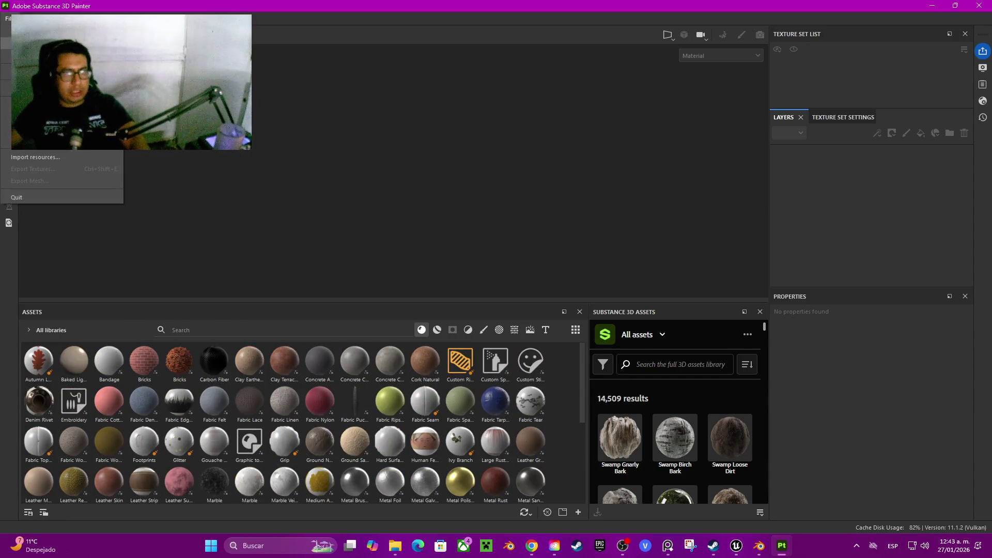
key("ctrl+n")
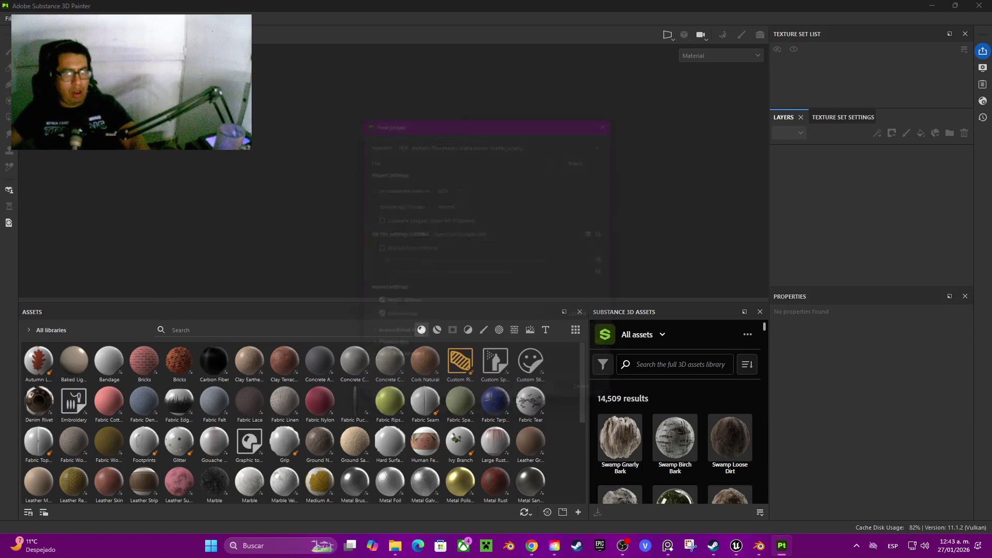
left_click(447, 183)
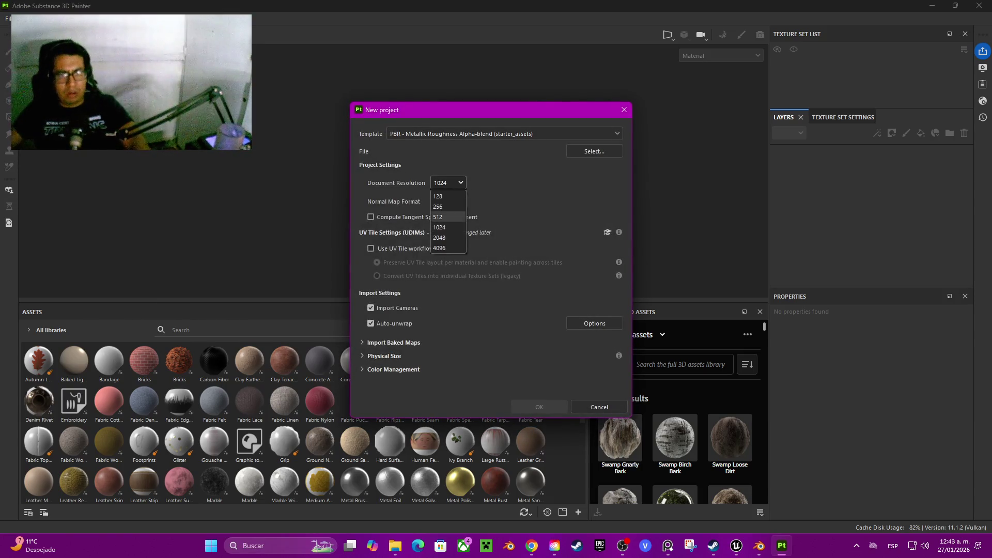
left_click(447, 248)
left_click(595, 150)
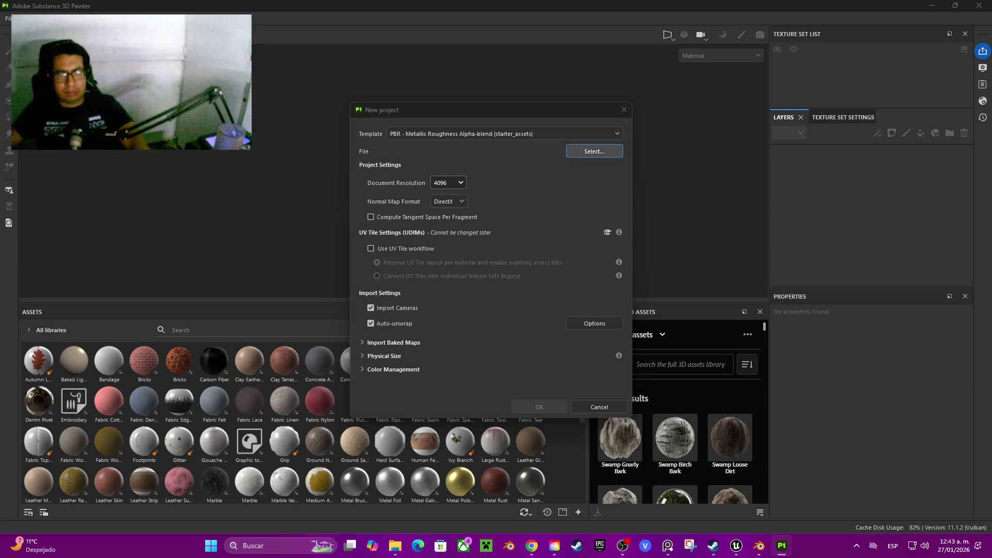
left_click(463, 201)
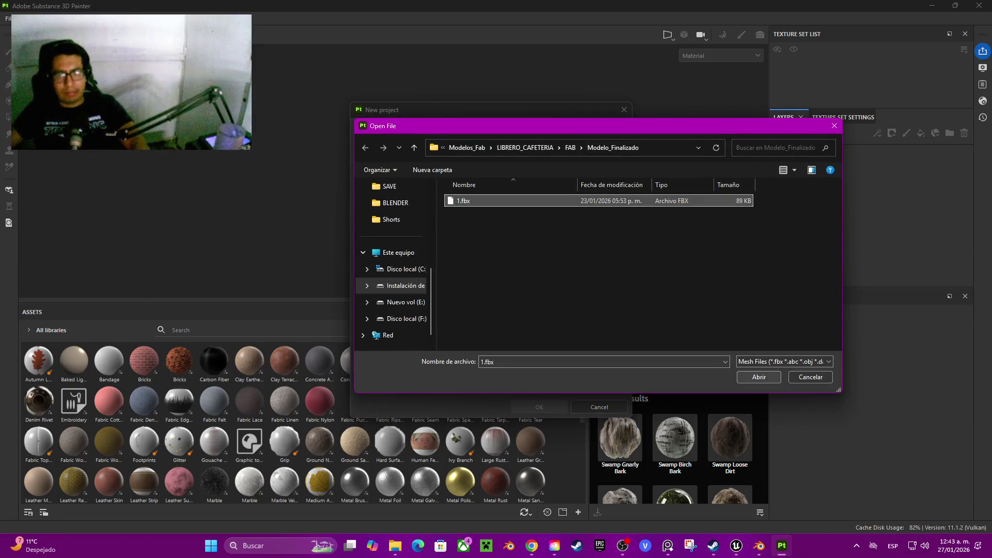
left_click(758, 377)
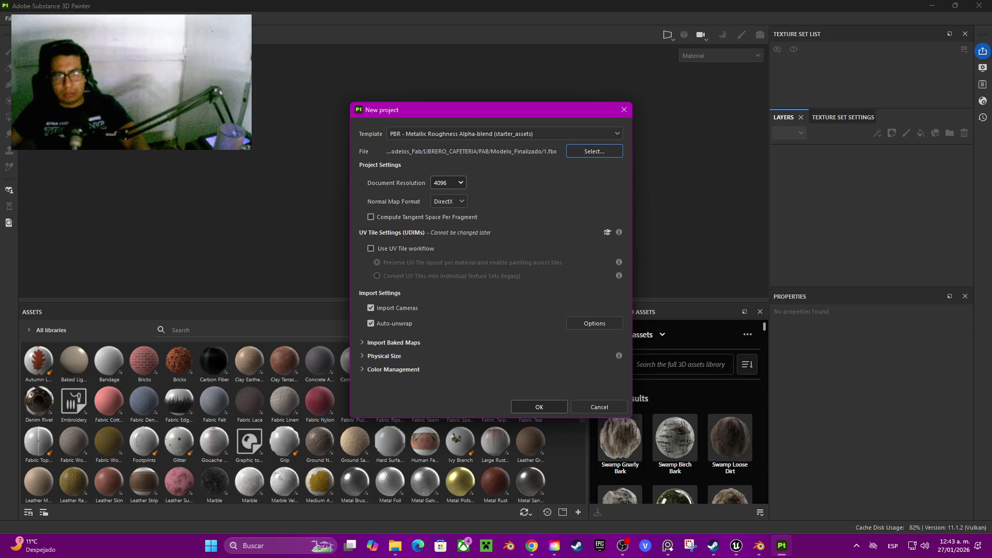
left_click(539, 407)
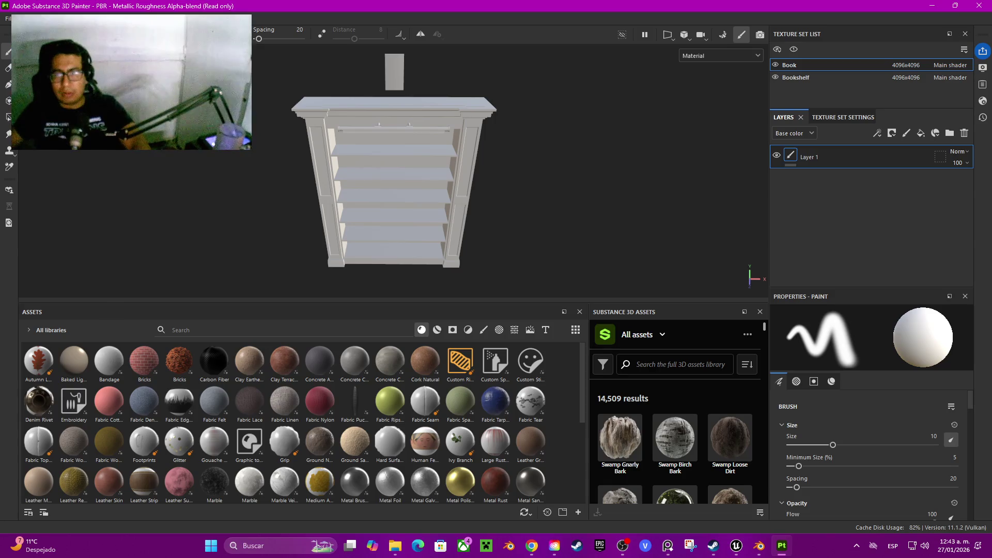
left_click(8, 18)
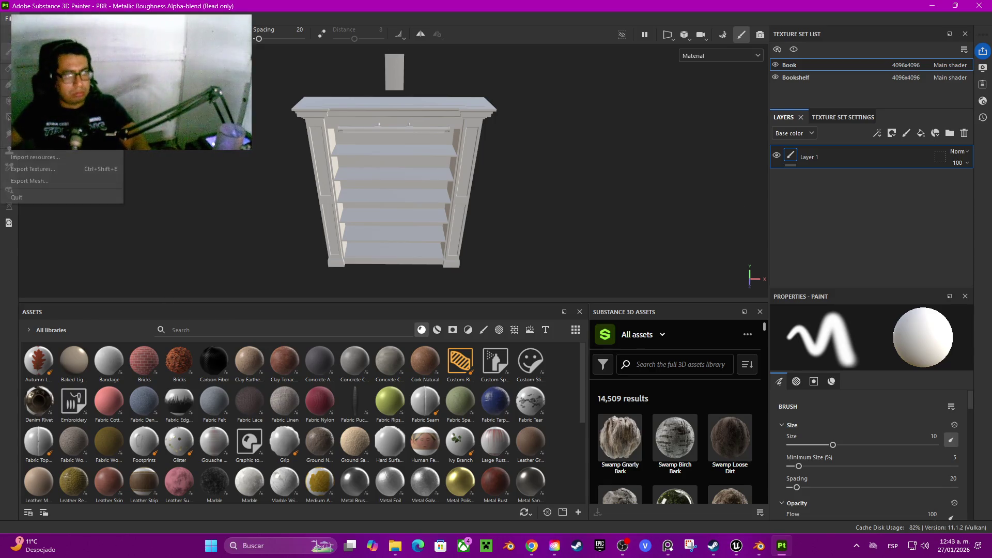
Start a new project and load D:\YOUALLI\MODELOS 3D\Calle\1.fbx as its mesh
key("ctrl+n")
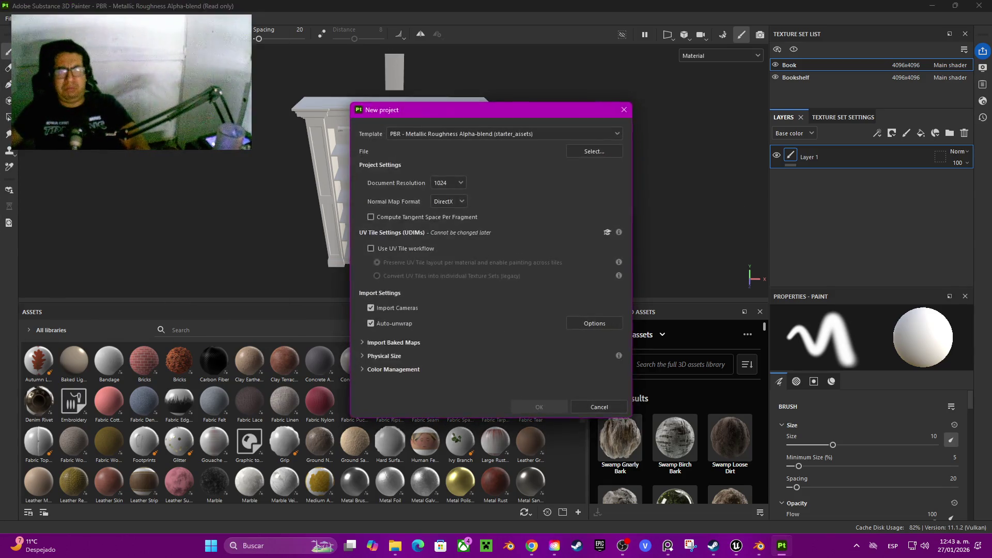
left_click(595, 151)
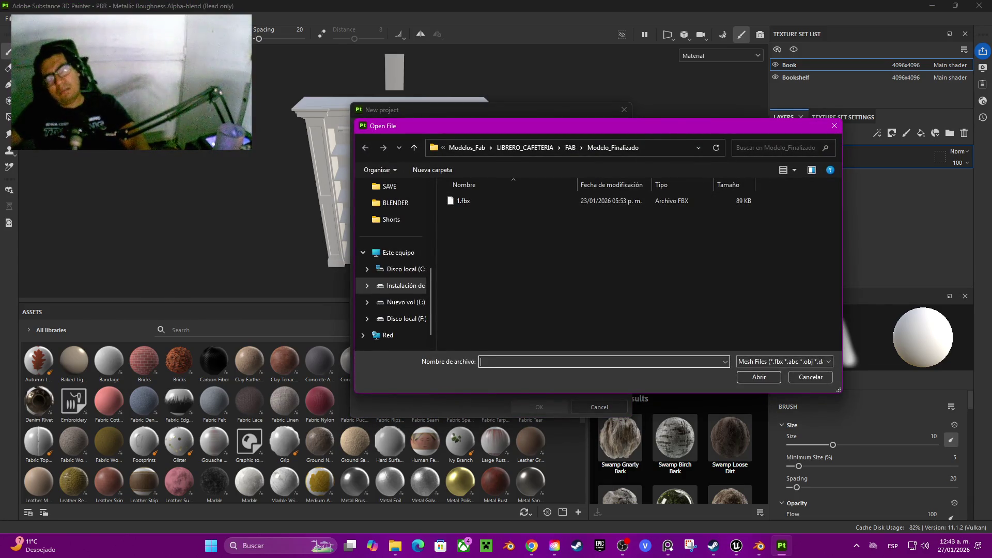
left_click(406, 285)
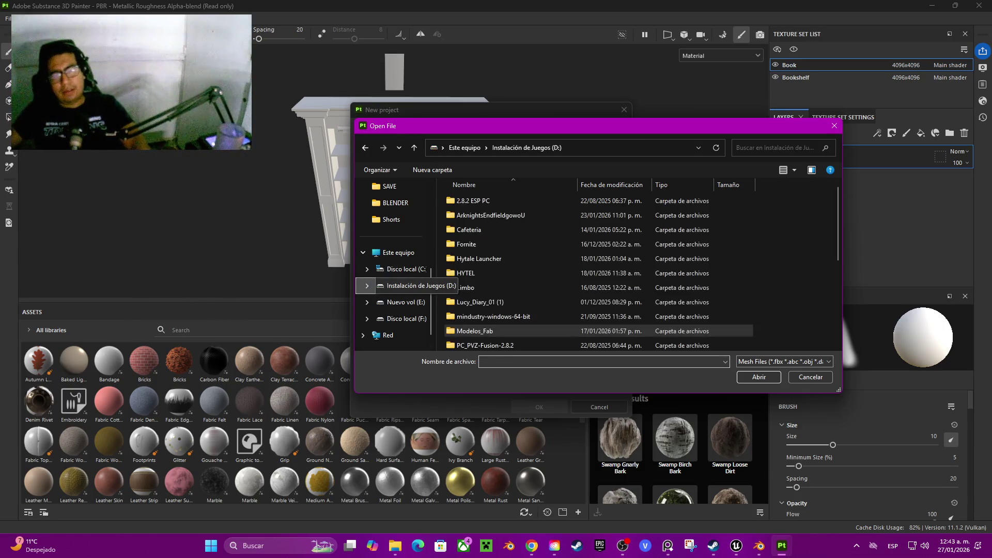
key("Down")
key("Down")
key("Down")
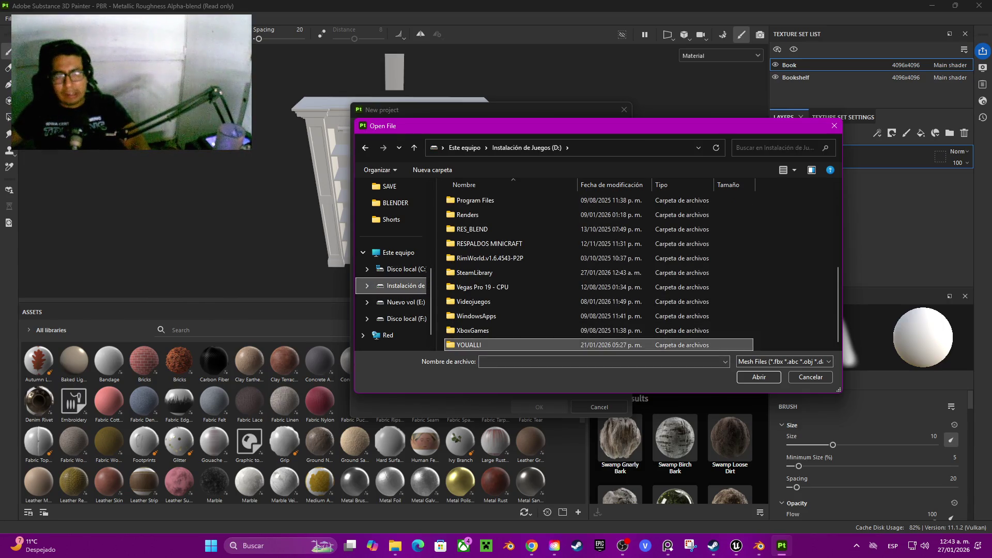
key("Return")
key("Up")
key("Up")
key("Up")
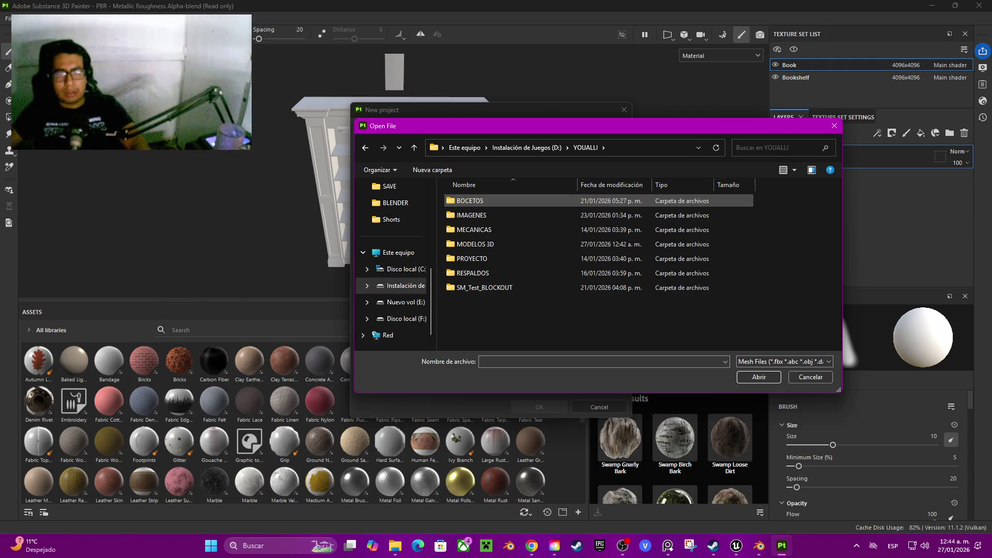
key("Down")
key("Down")
key("Down")
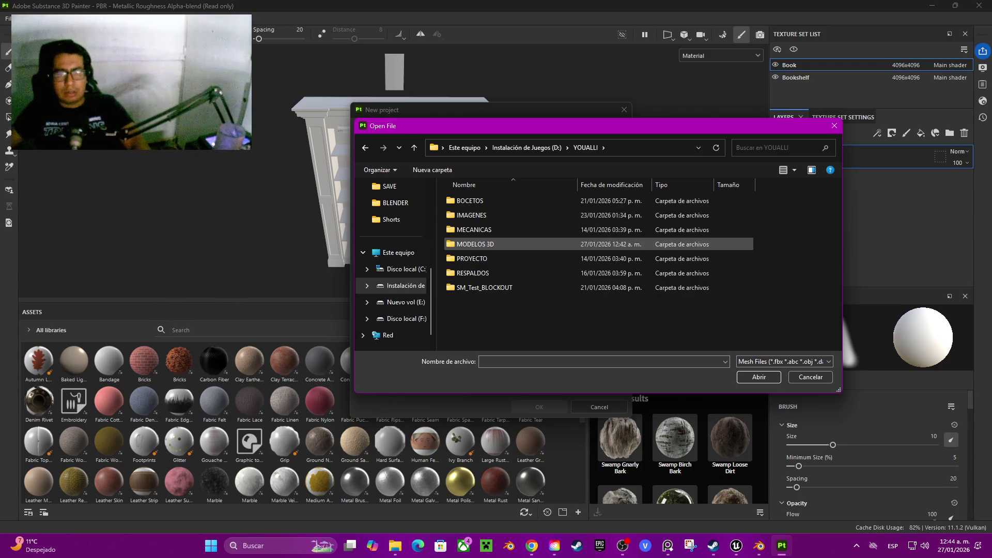
key("Return")
key("Down")
key("Return")
key("Down")
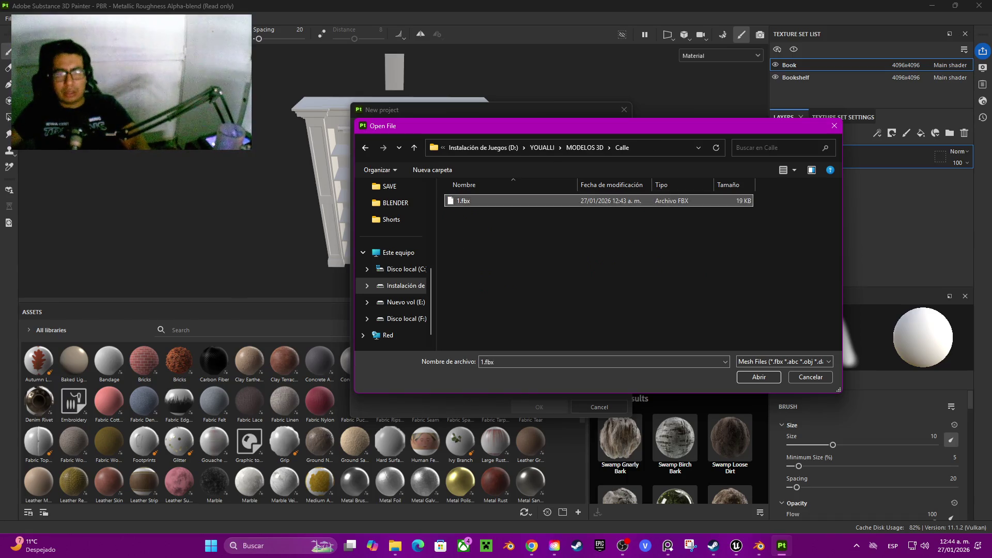
key("Return")
Set the document resolution to 4096 and confirm the street project
key("Tab")
key("alt+Down")
key("Down")
key("Down")
key("Return")
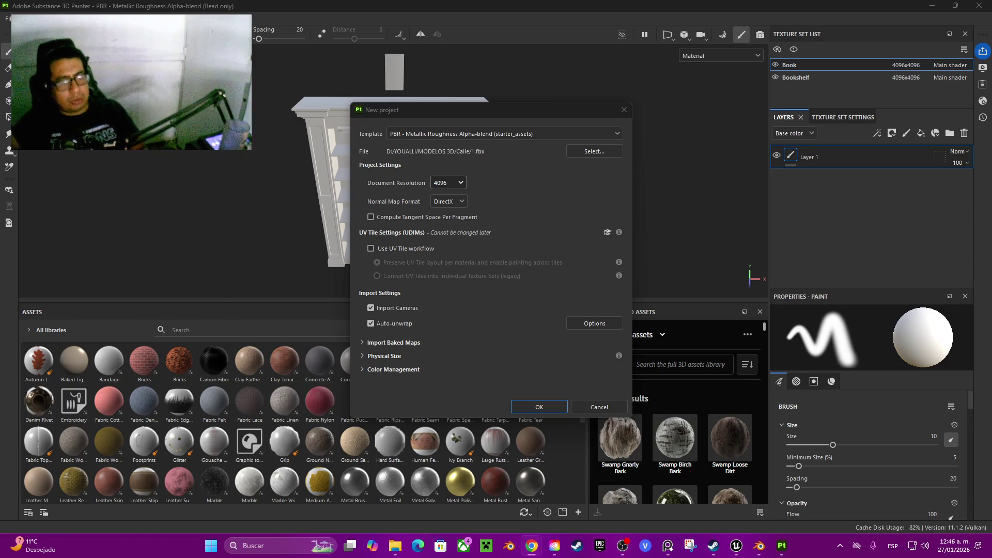
left_click(539, 406)
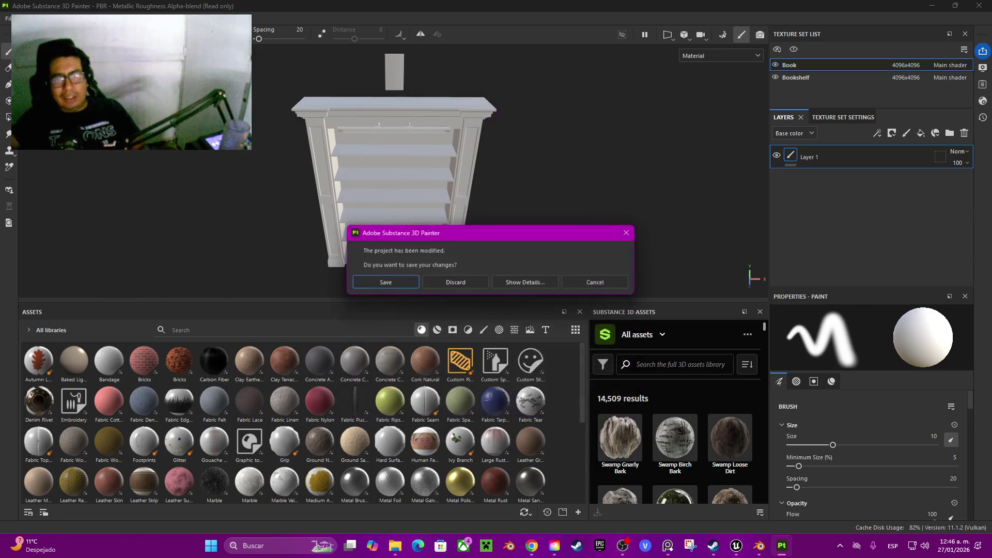
Discard the previous project's changes and orbit around the street slab
left_click(455, 283)
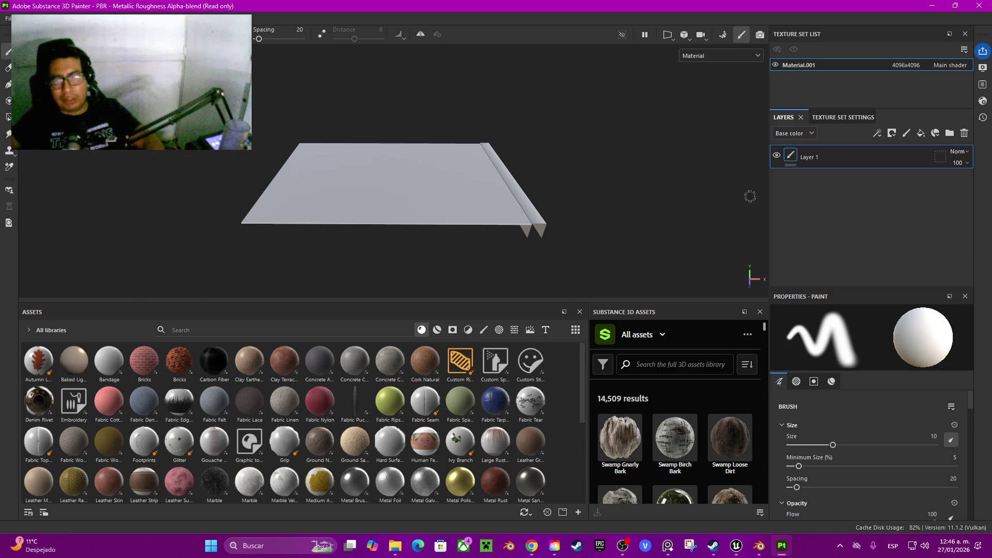
mouse_move(583, 242)
left_mouse_down()
mouse_move(514, 287)
mouse_move(383, 242)
mouse_move(365, 219)
left_mouse_up()
scroll(365, 217, "up", 3)
scroll(365, 217, "up", 3)
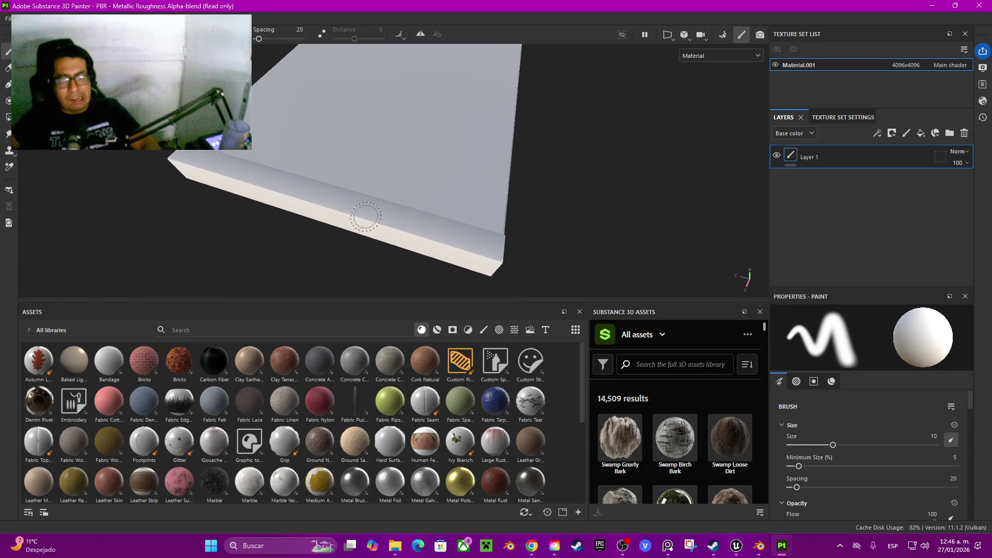
Filter the Assets library to materials, browse them, then switch the filter to Smart materials
left_click(437, 330)
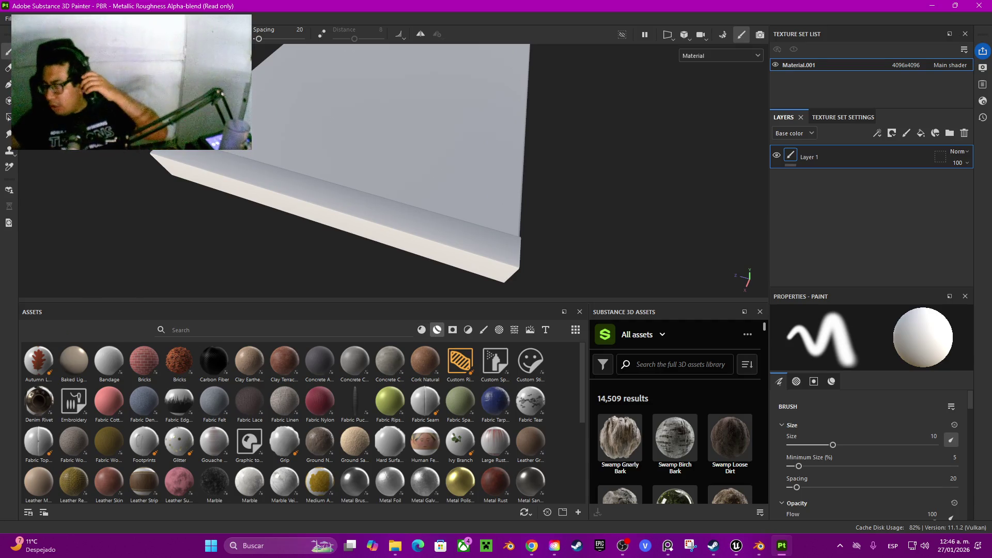
mouse_move(495, 363)
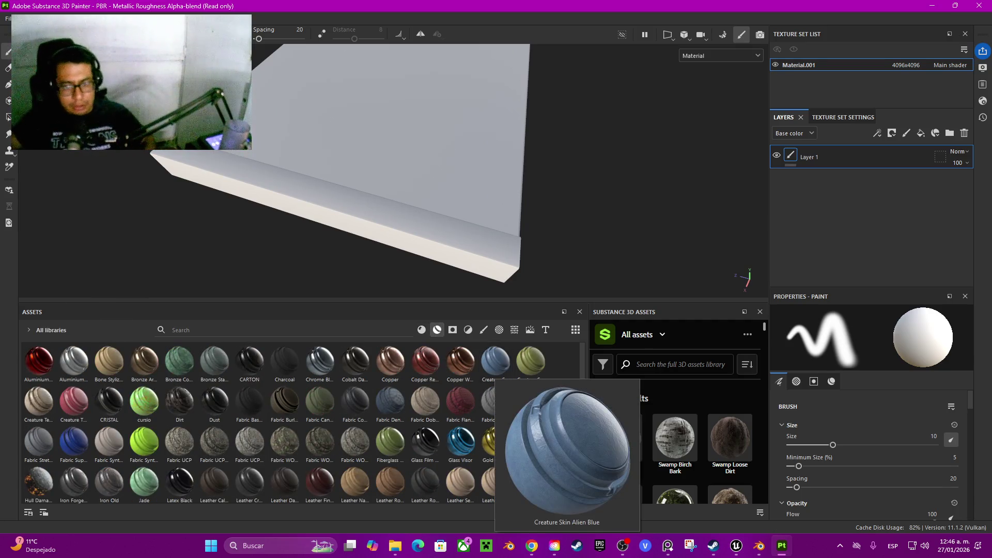
scroll(455, 439, "down", 3)
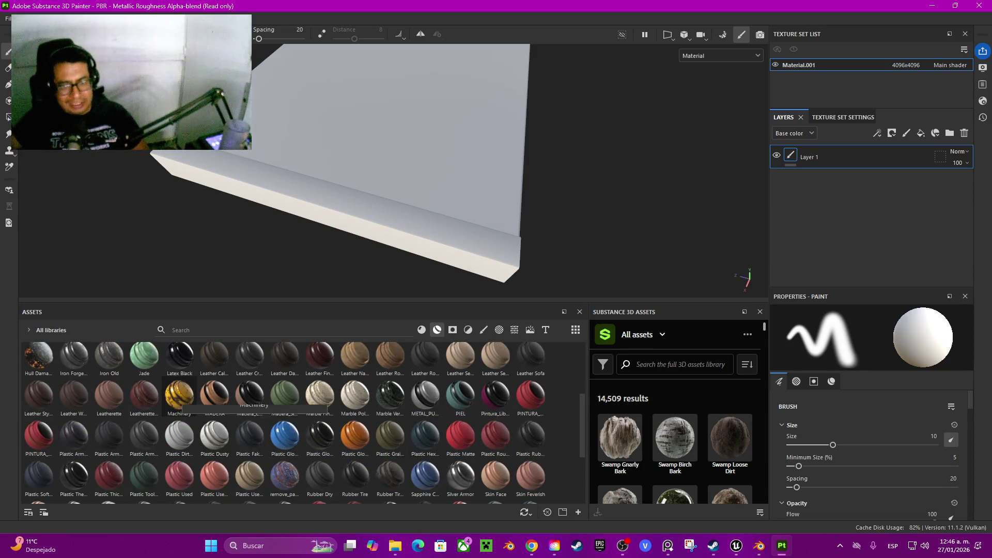
mouse_move(179, 395)
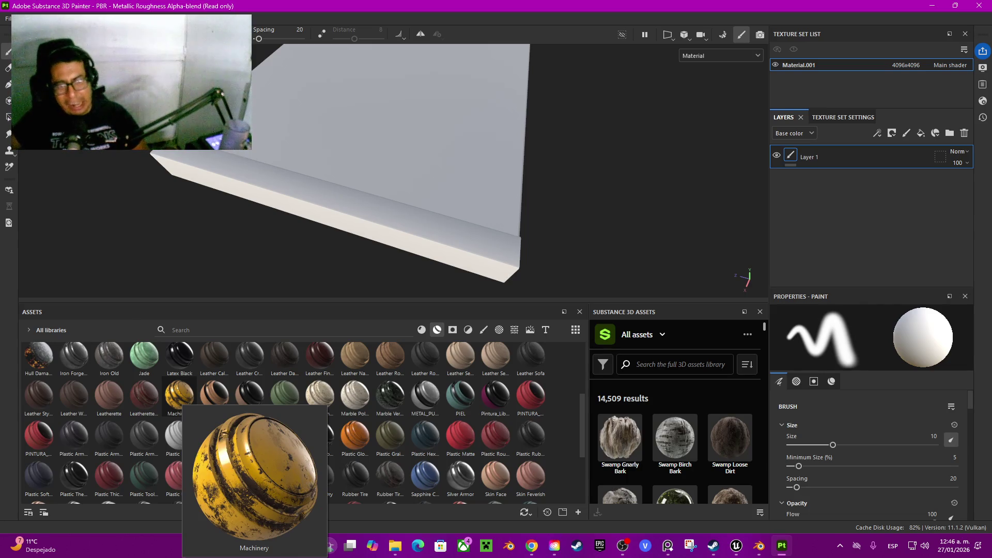
scroll(425, 439, "down", 3)
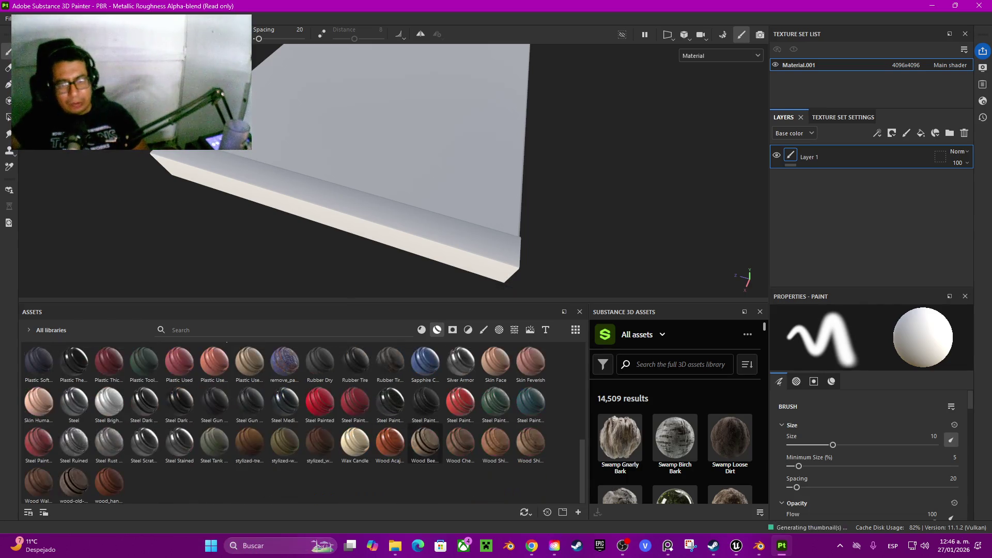
scroll(425, 455, "up", 5)
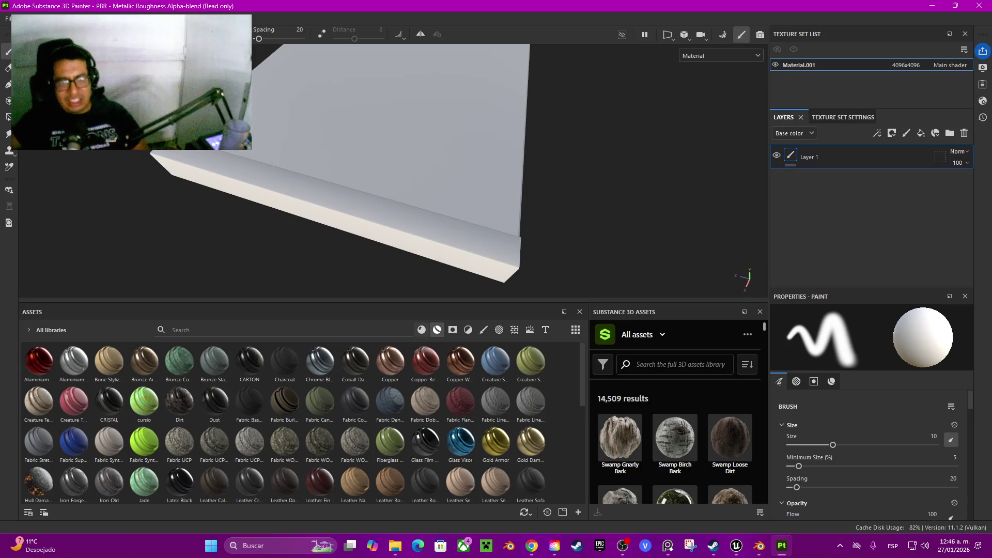
left_click(422, 330)
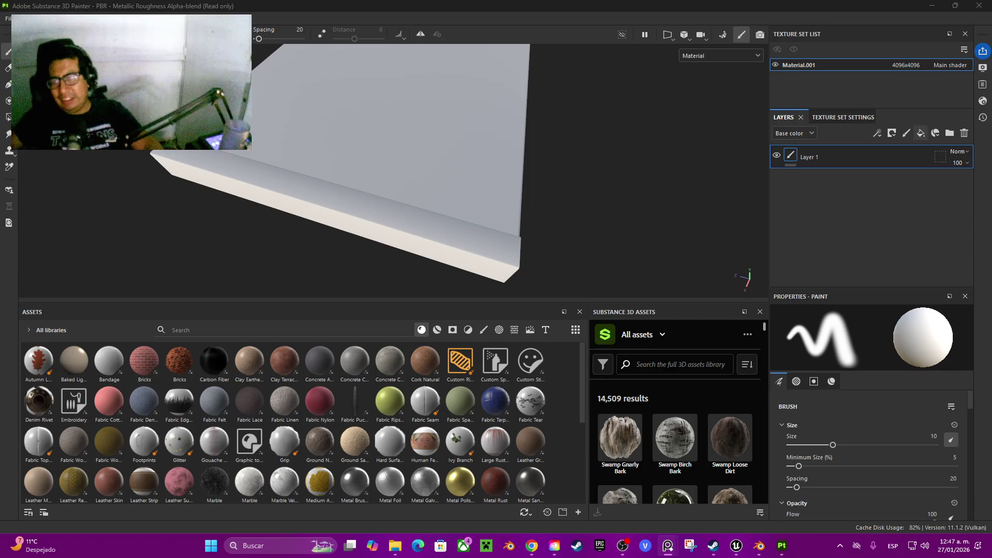
left_click(921, 133)
Add Fill layer 1 above Layer 1 and give it a black mask
left_click(921, 132)
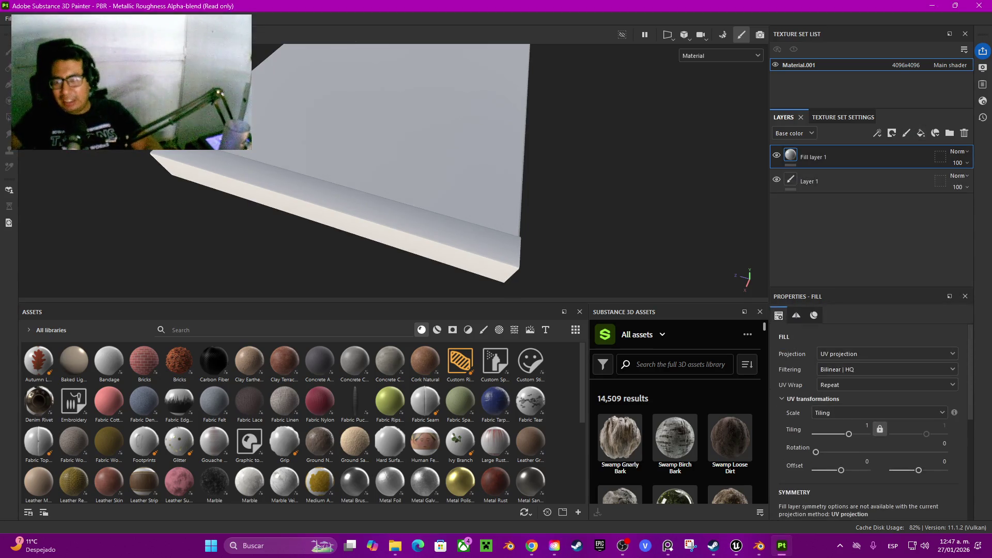
scroll(873, 421, "down", 2)
scroll(868, 414, "up", 1)
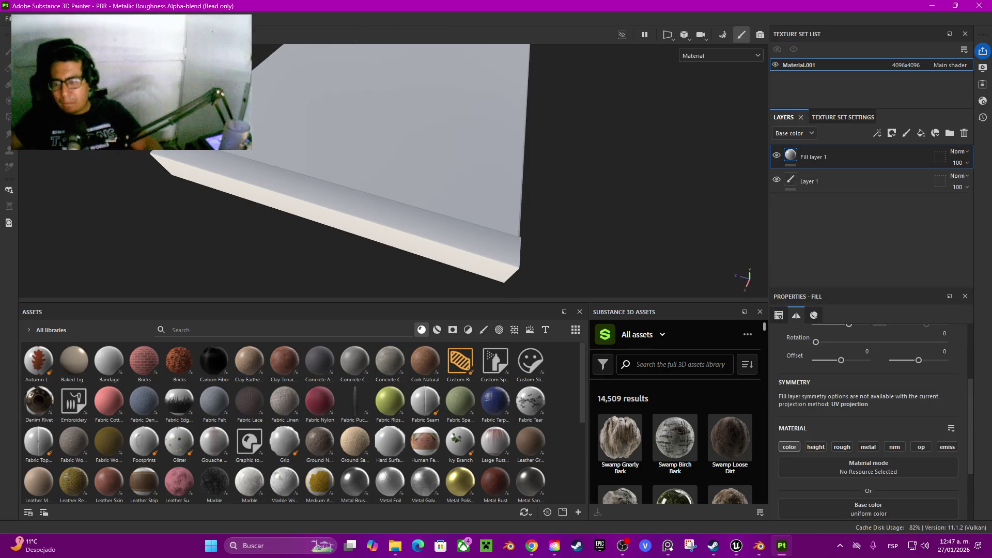
right_click(830, 156)
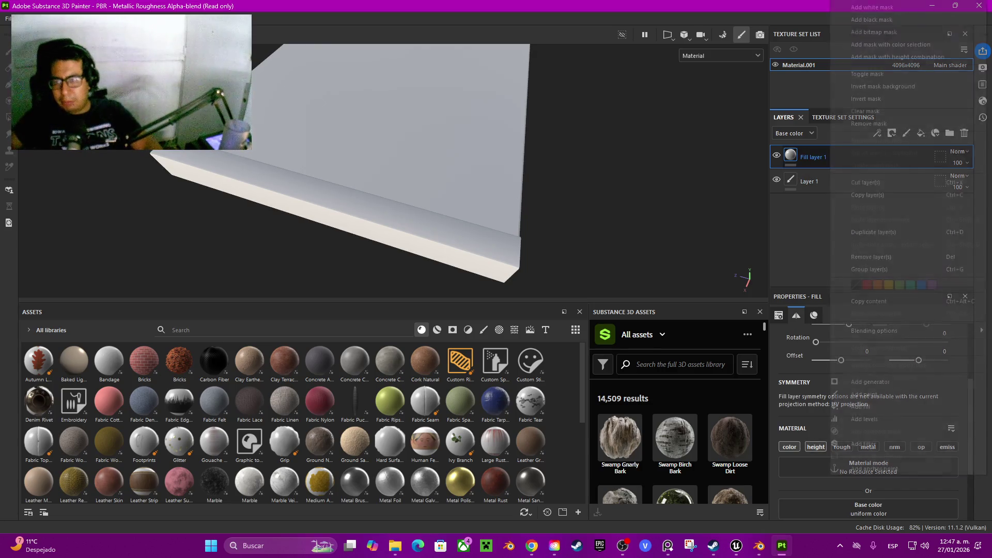
left_click(872, 19)
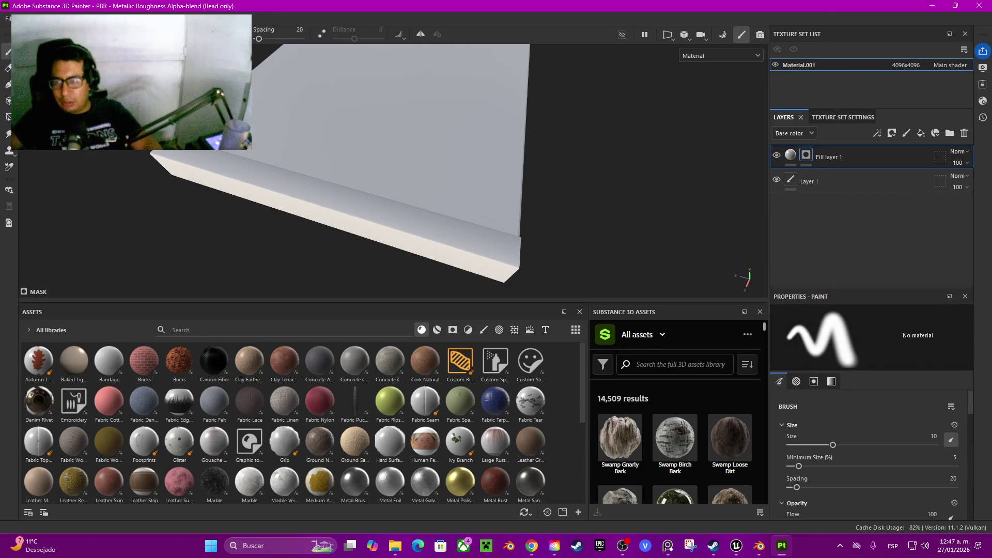
Add a fill effect to the mask using the Anisotropic Noise grayscale pattern
scroll(874, 455, "down", 2)
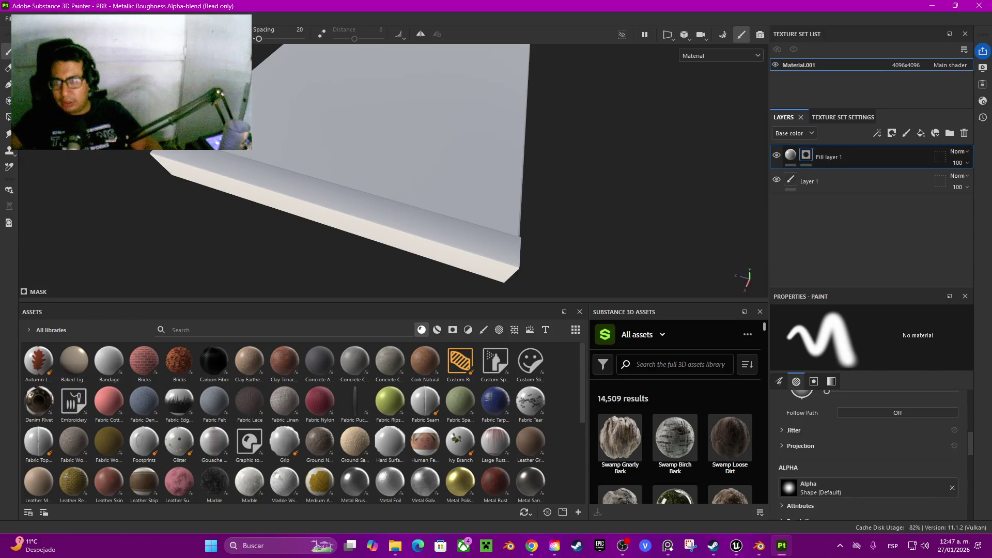
right_click(805, 155)
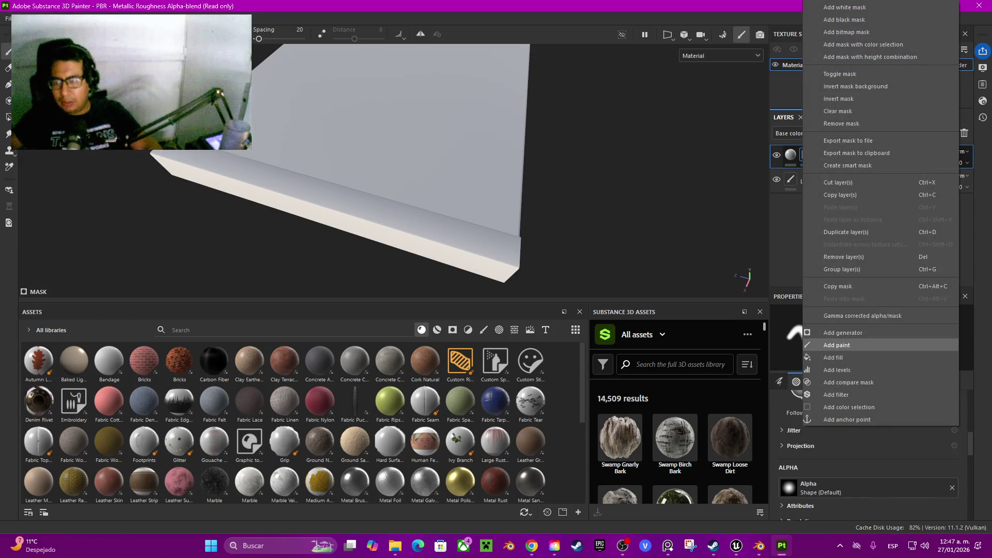
left_click(836, 358)
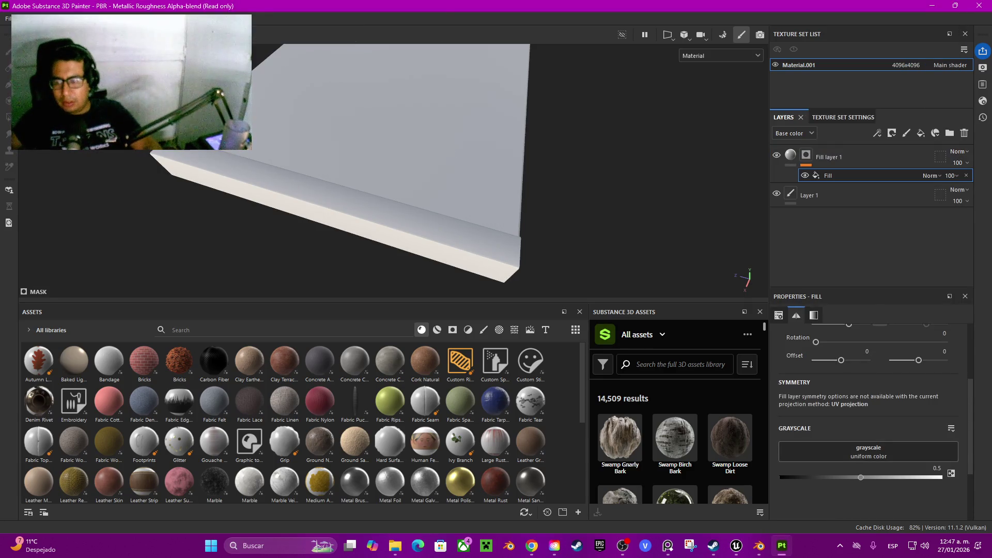
left_click(868, 452)
left_click(856, 436)
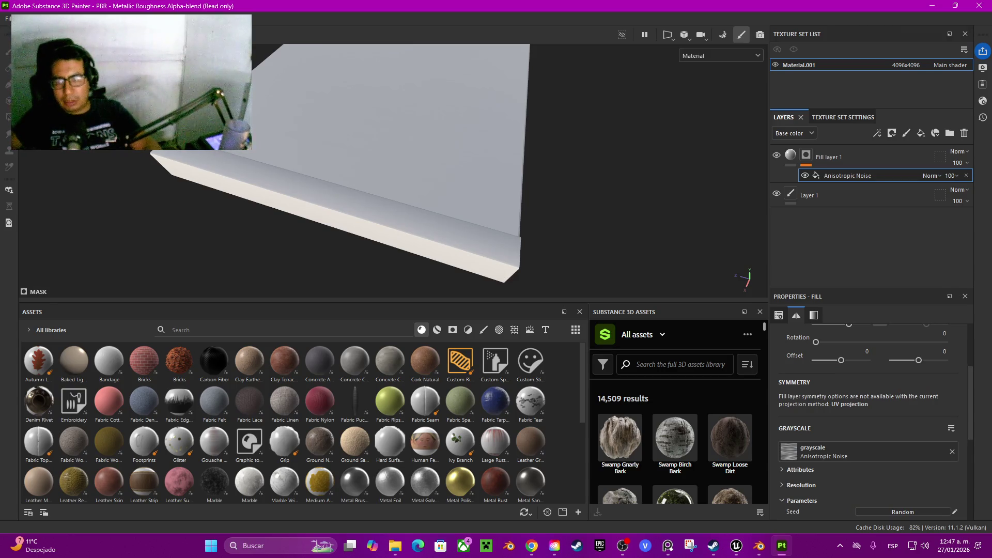
Increase the Anisotropic Noise pattern's tiling
scroll(297, 170, "up", 2)
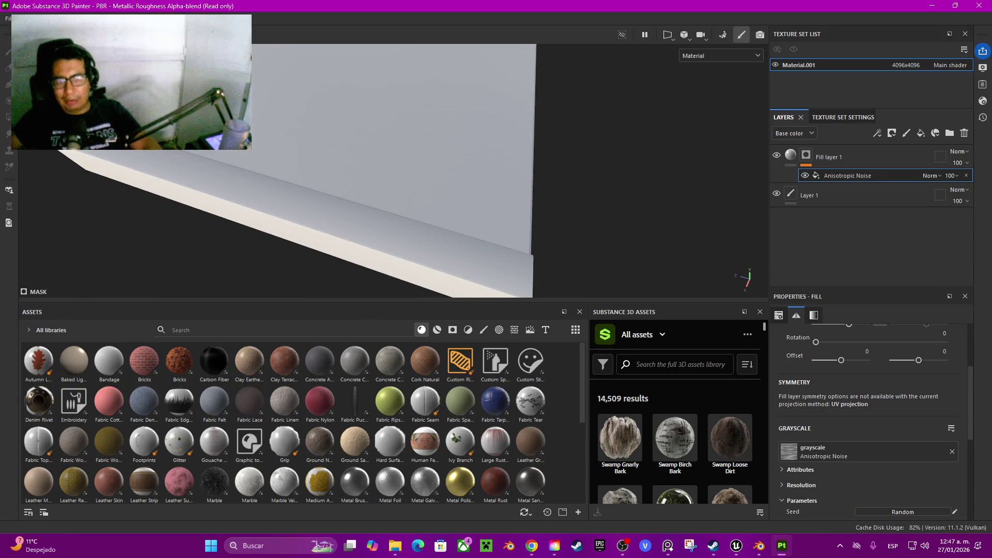
mouse_move(392, 171)
left_mouse_down()
mouse_move(310, 186)
mouse_move(297, 207)
left_mouse_up()
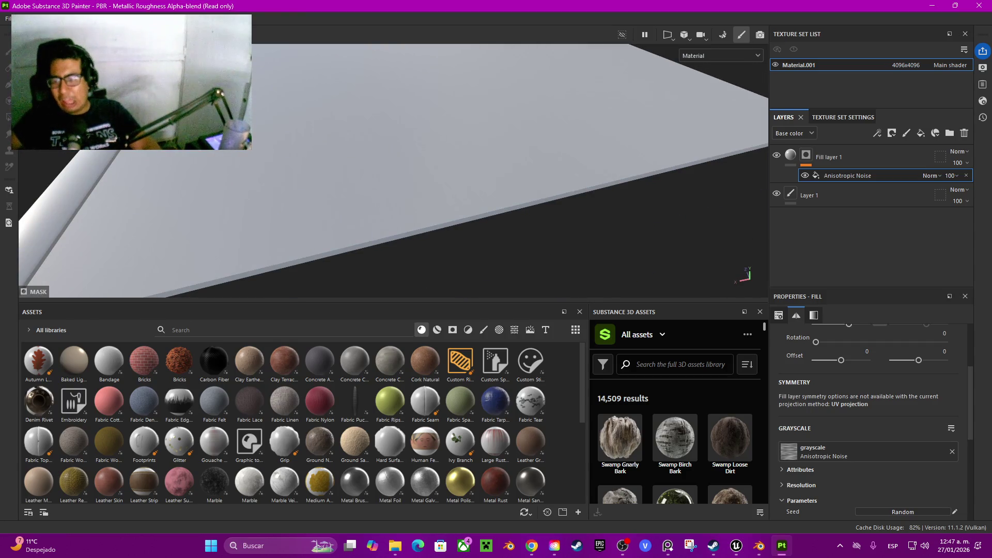
scroll(874, 413, "up", 2)
left_click_drag(865, 355, 861, 355)
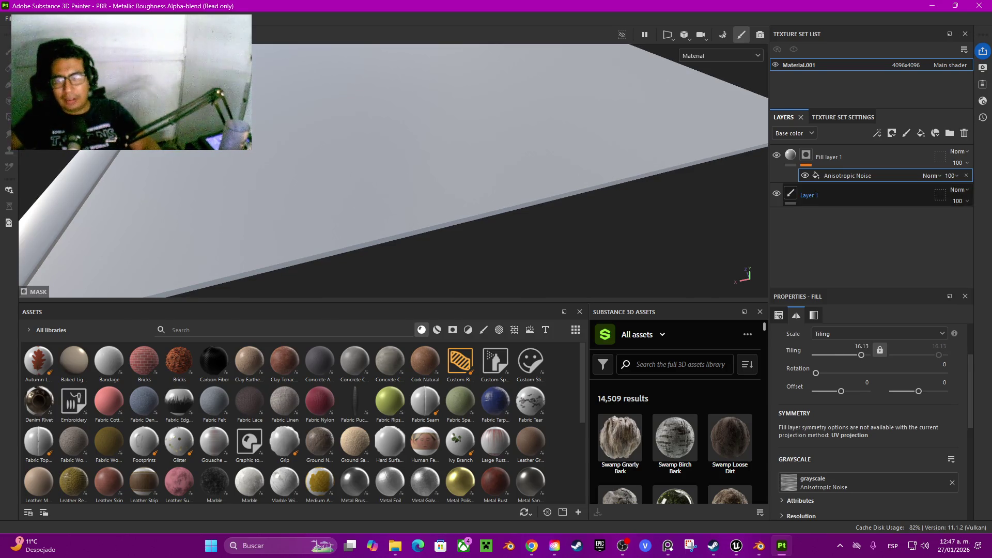
key("Delete")
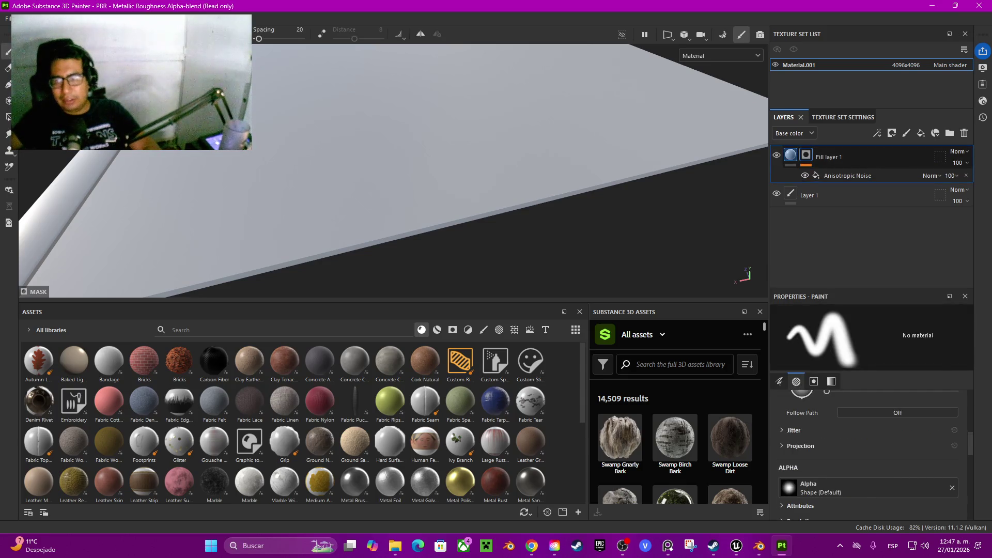
Set Fill layer 1's height to 0.0413 and rotate the Anisotropic Noise pattern to 90°
left_click(826, 156)
left_click_drag(860, 481, 864, 480)
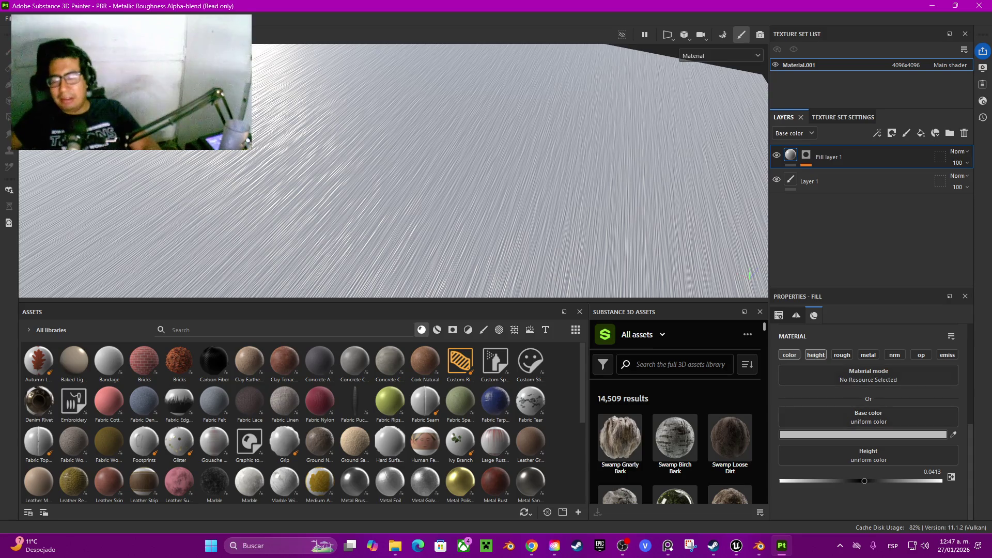
left_click(806, 154)
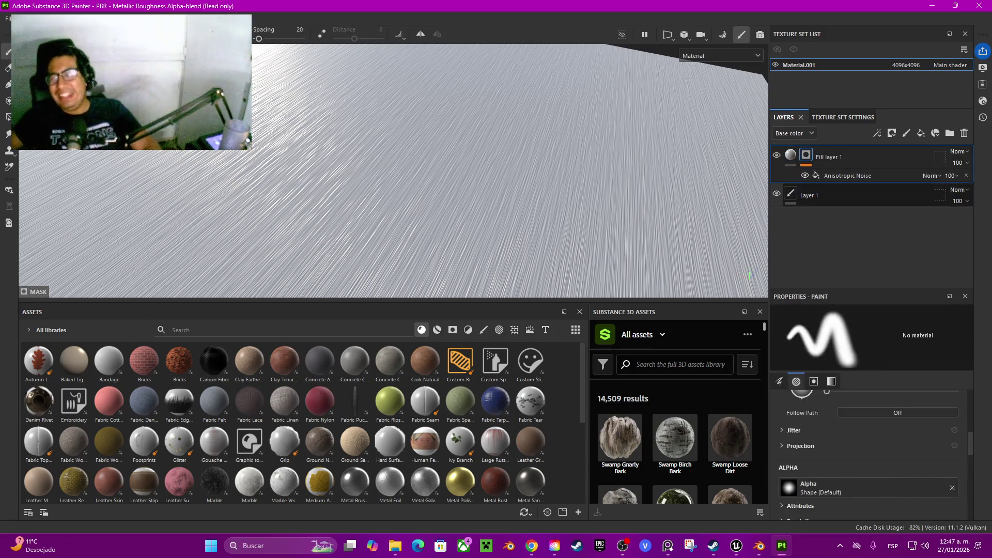
left_click(847, 175)
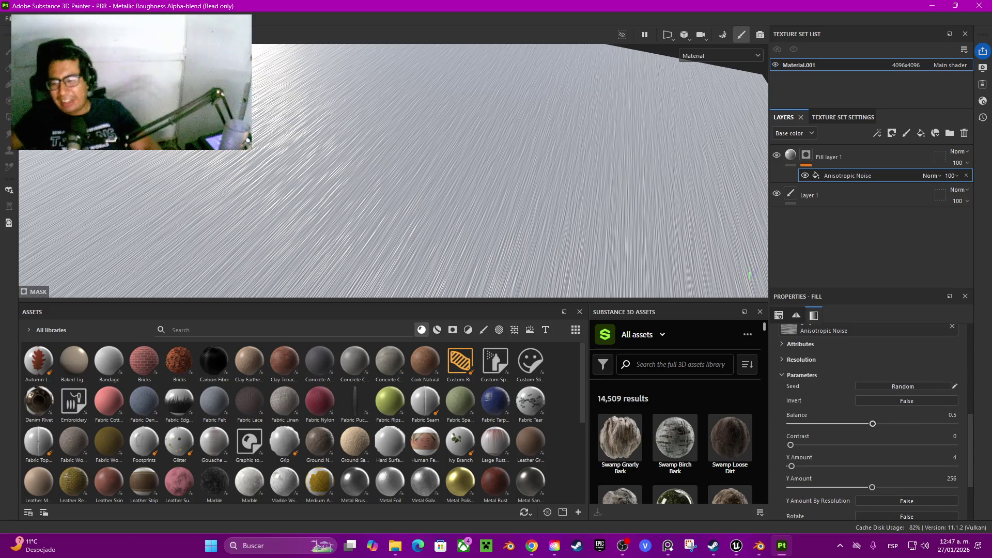
mouse_move(816, 452)
left_mouse_down()
mouse_move(848, 452)
mouse_move(853, 434)
left_mouse_up()
scroll(392, 170, "down", 3)
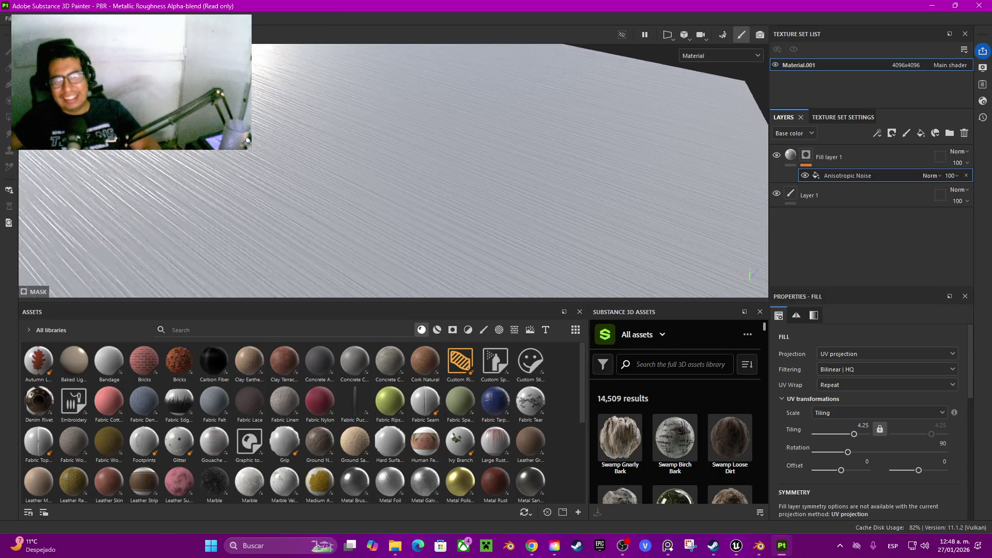
left_click_drag(393, 171, 330, 179)
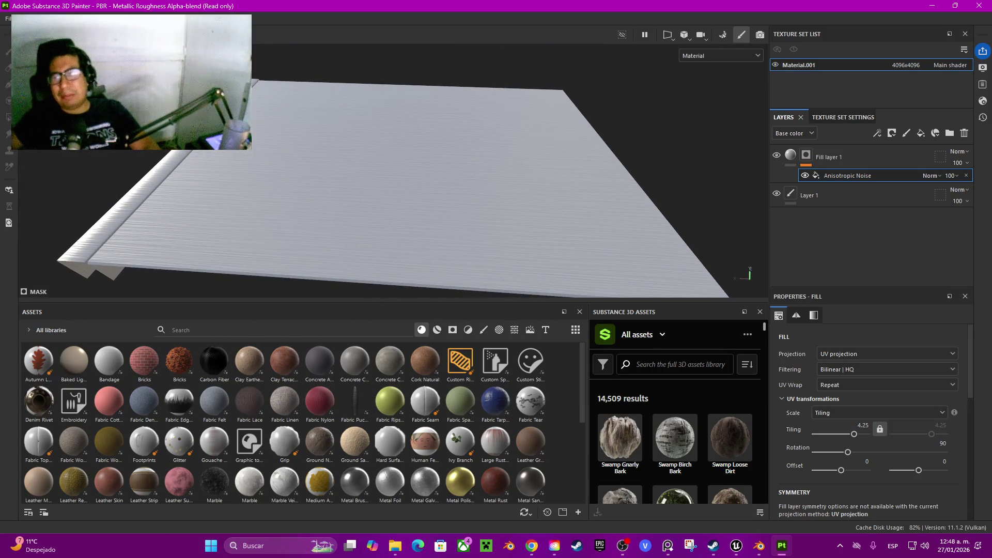
scroll(392, 171, "up", 3)
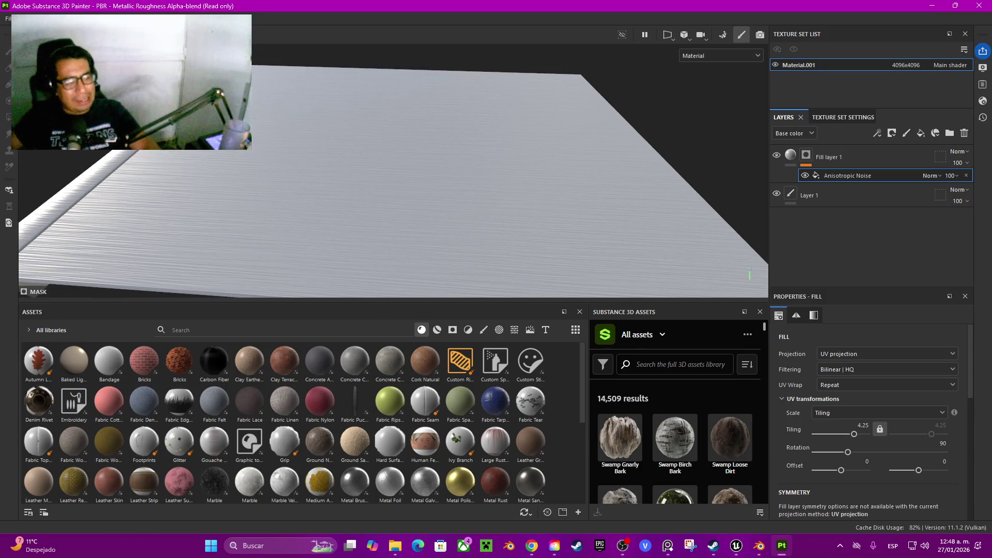
scroll(393, 171, "up", 2)
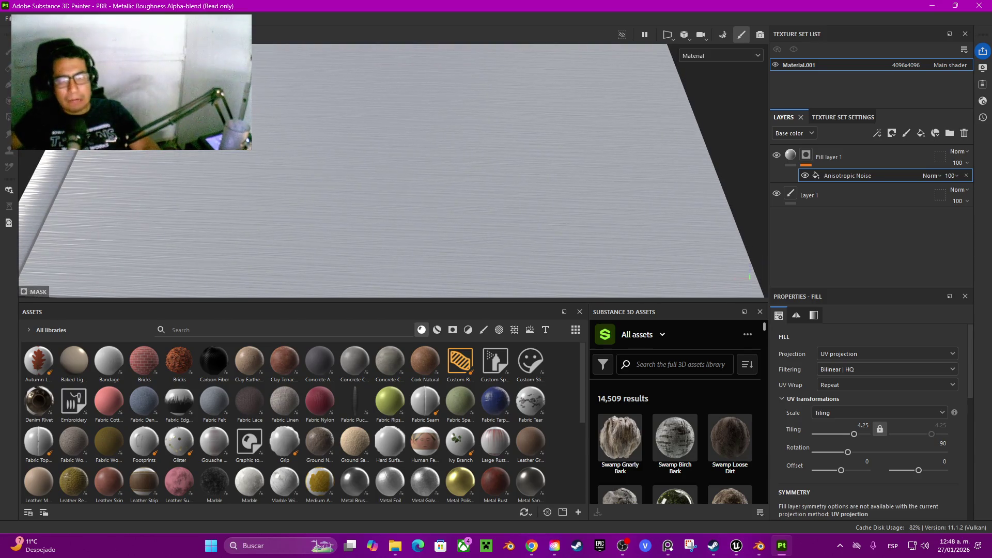
Add Fill layer 2 and place it below Fill layer 1
left_click(806, 155)
right_click(836, 155)
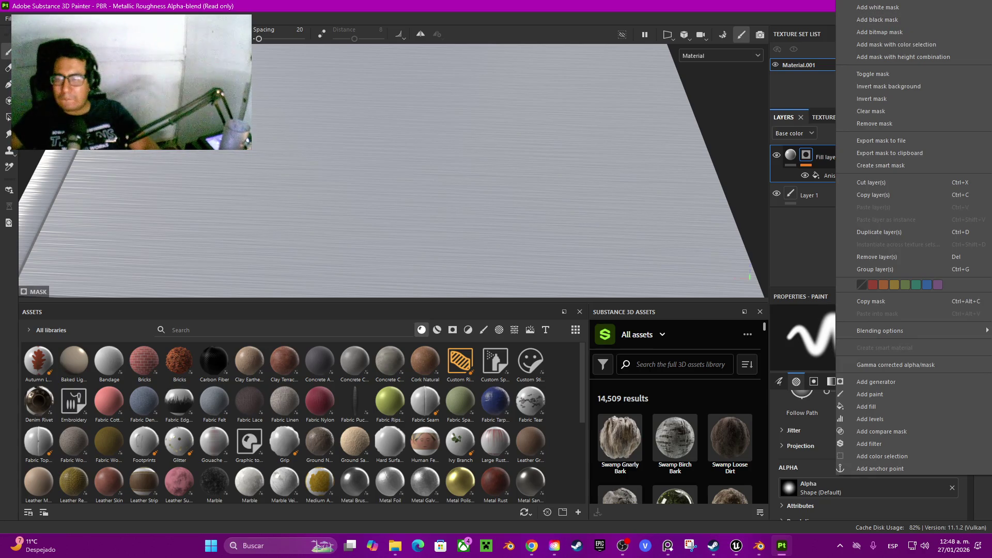
key("Escape")
left_click(921, 133)
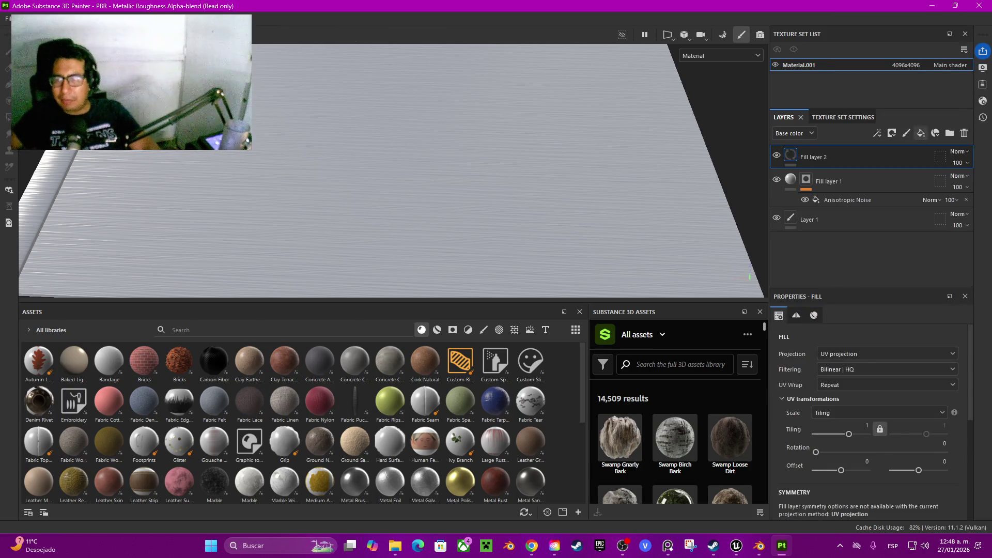
left_click_drag(872, 160, 888, 207)
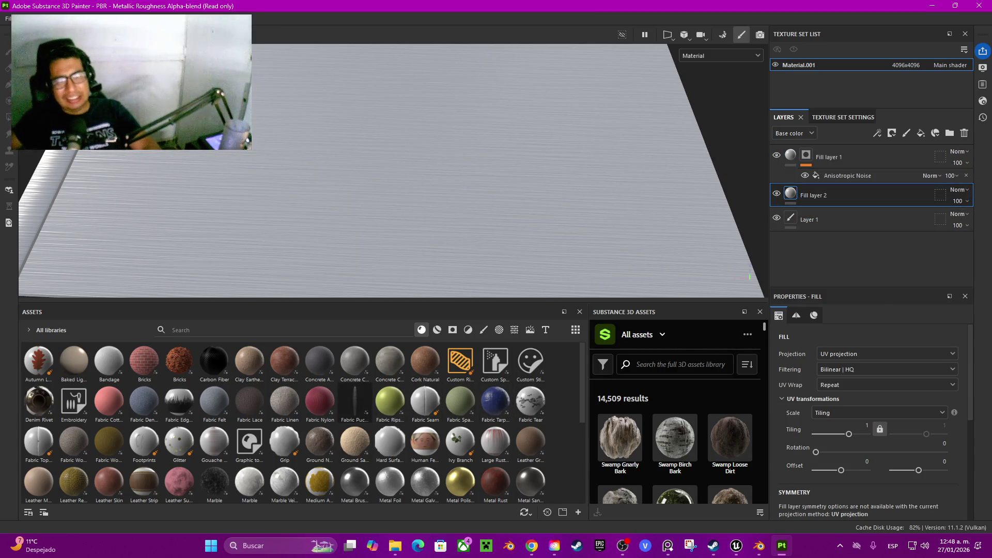
Apply Concrete Asphalt below Fill layer 2 with its color, metal and roughness channels off
left_click(319, 362)
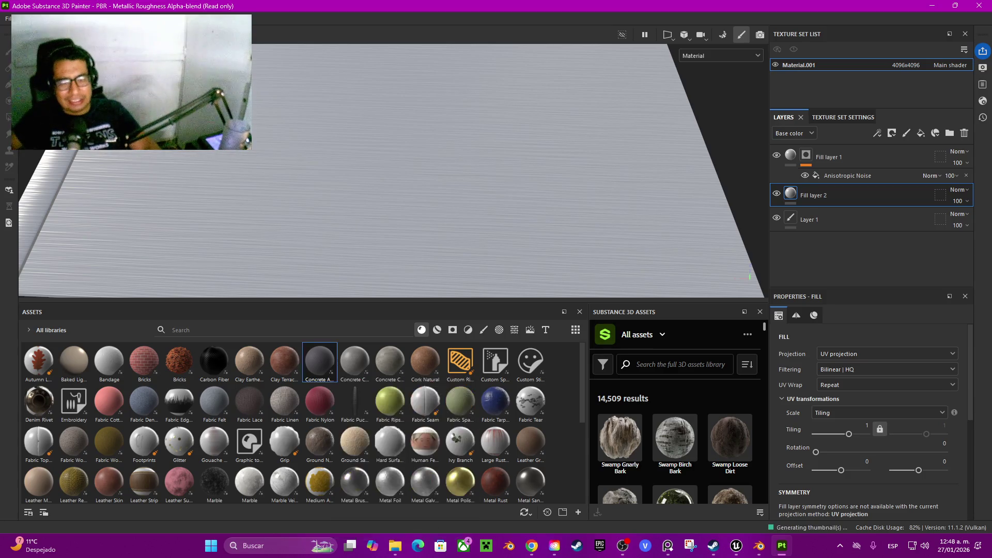
left_click_drag(319, 361, 392, 170)
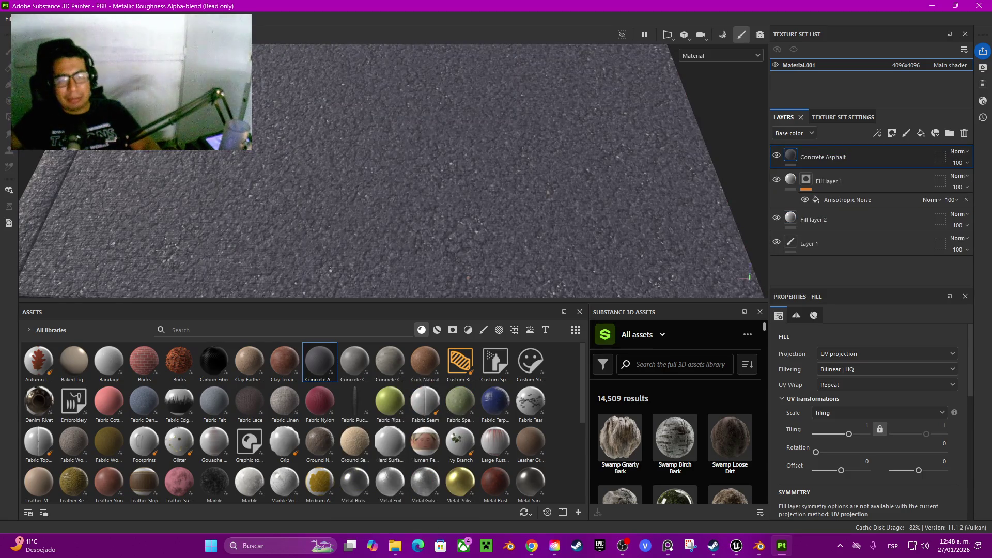
left_click_drag(878, 157, 887, 233)
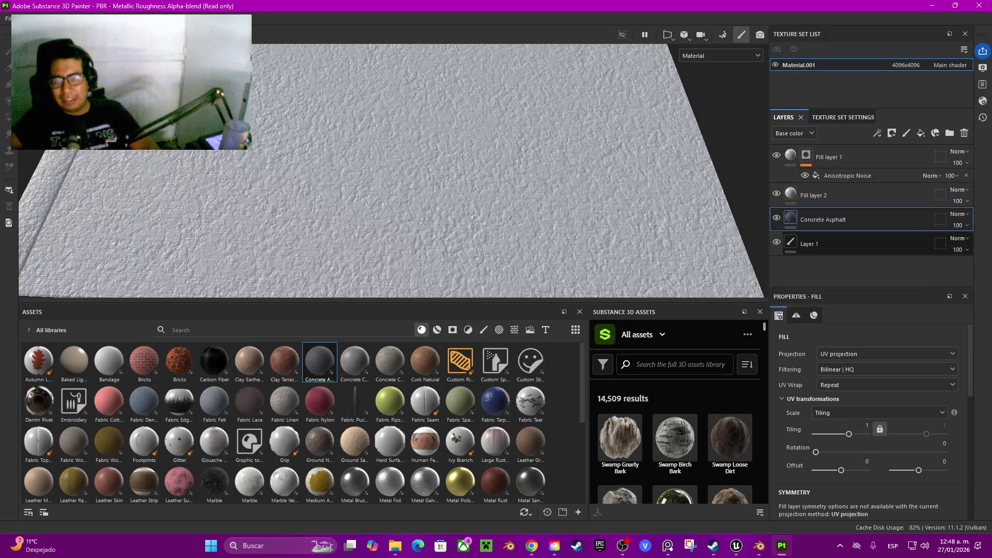
scroll(876, 422, "down", 5)
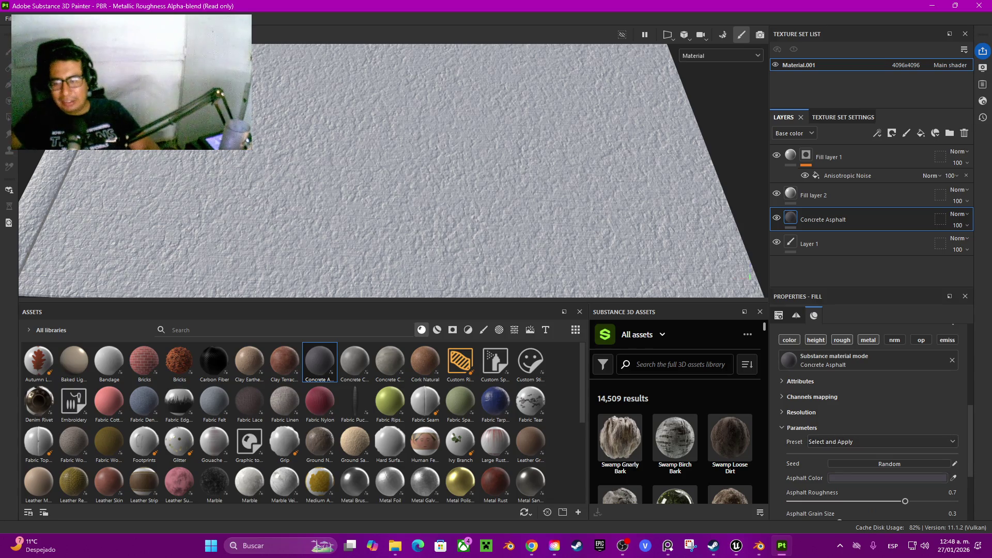
left_click(789, 339)
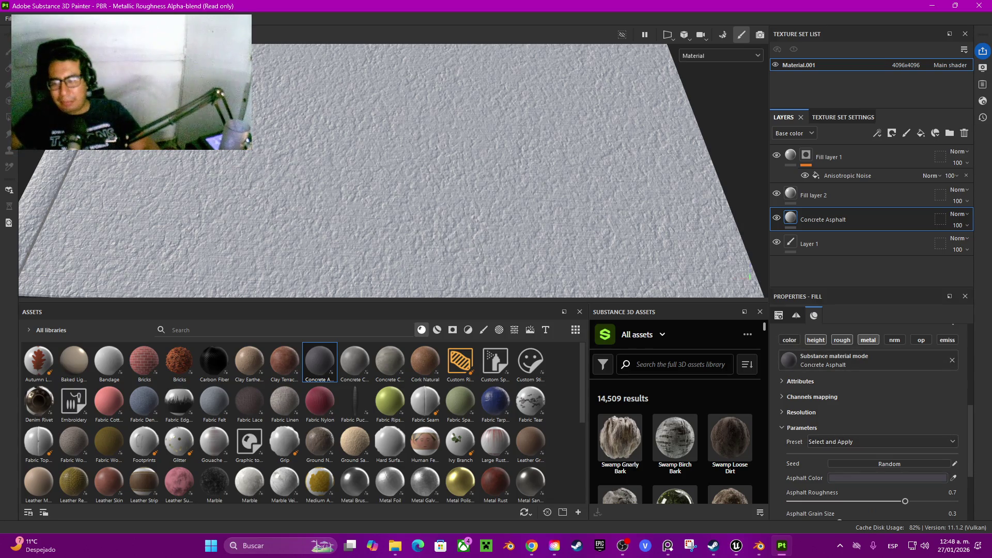
left_click(868, 339)
left_click(842, 340)
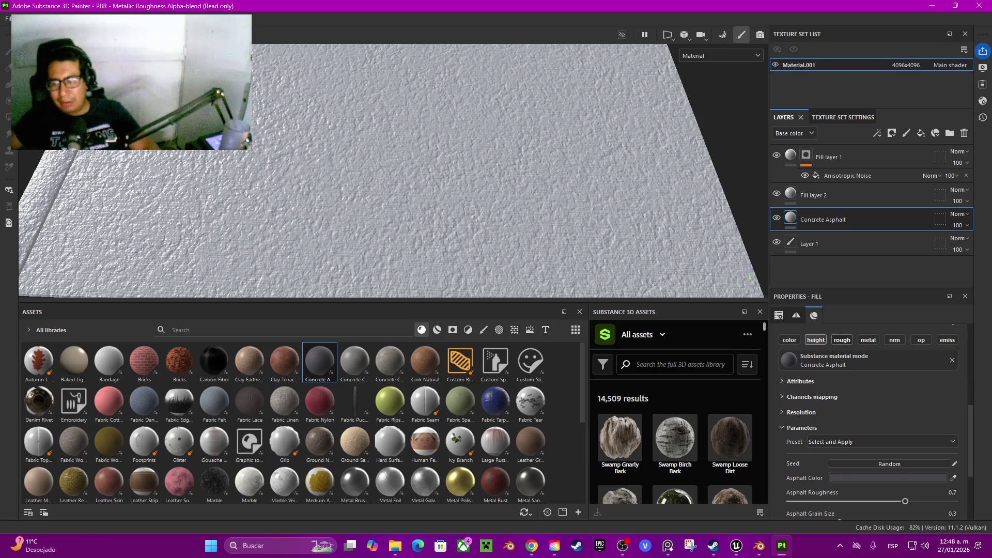
Set the Concrete Asphalt fill's UV tiling to 3
scroll(876, 422, "down", 5)
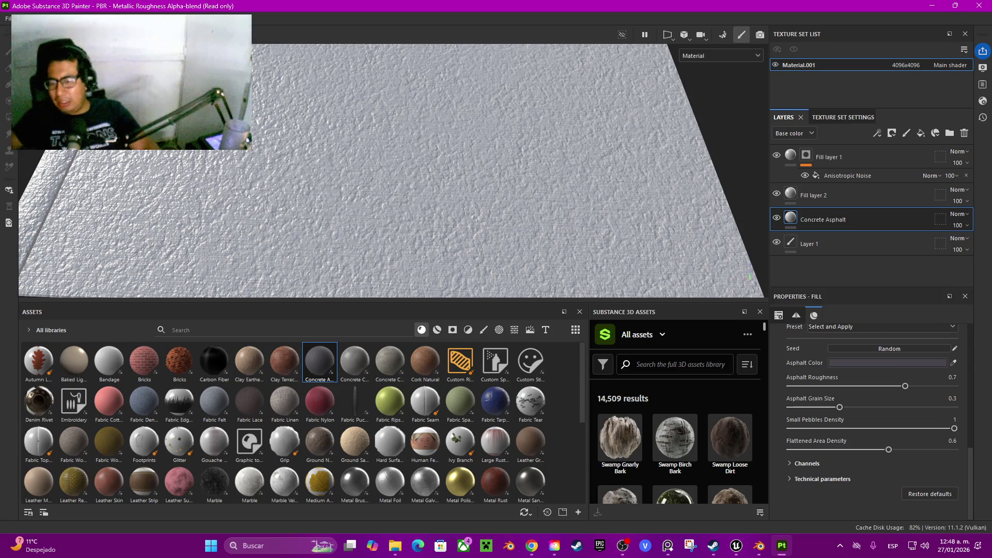
scroll(877, 422, "up", 5)
scroll(876, 422, "up", 2)
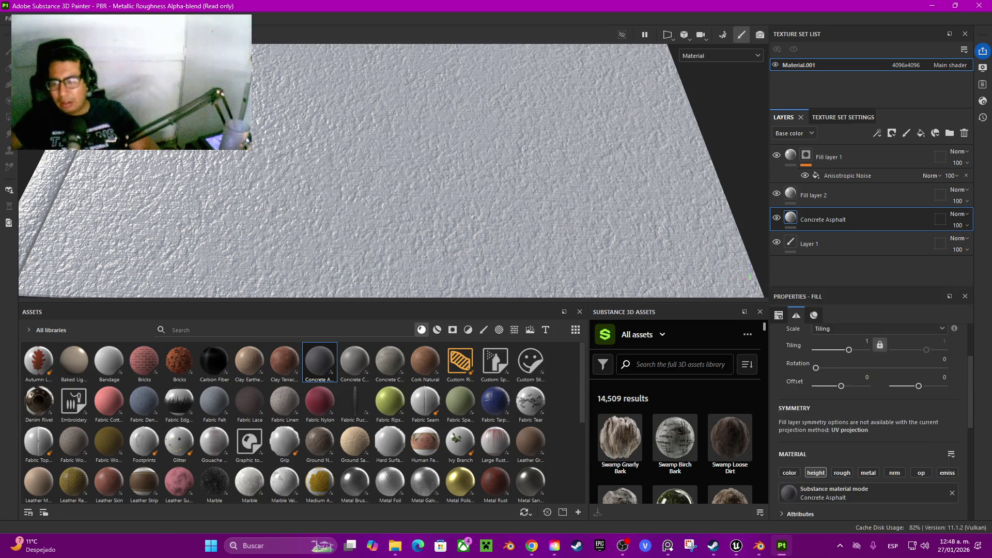
left_click_drag(848, 381, 856, 381)
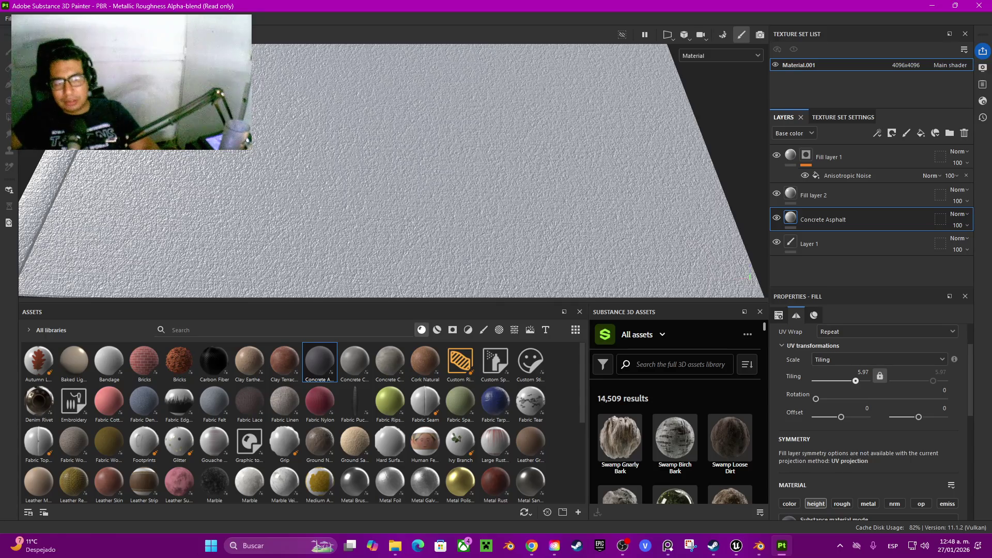
double_click(863, 372)
type("3")
key("Return")
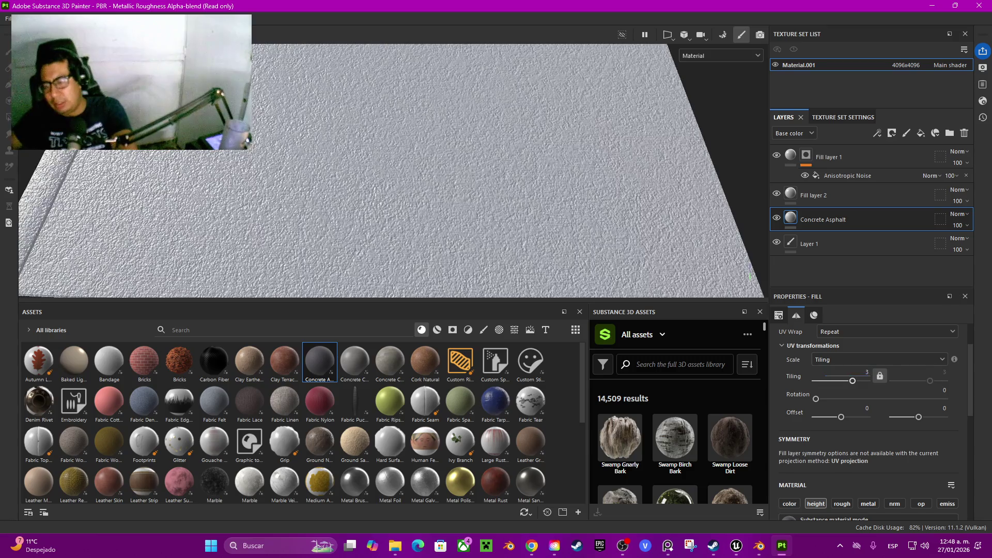
left_click_drag(465, 170, 557, 129)
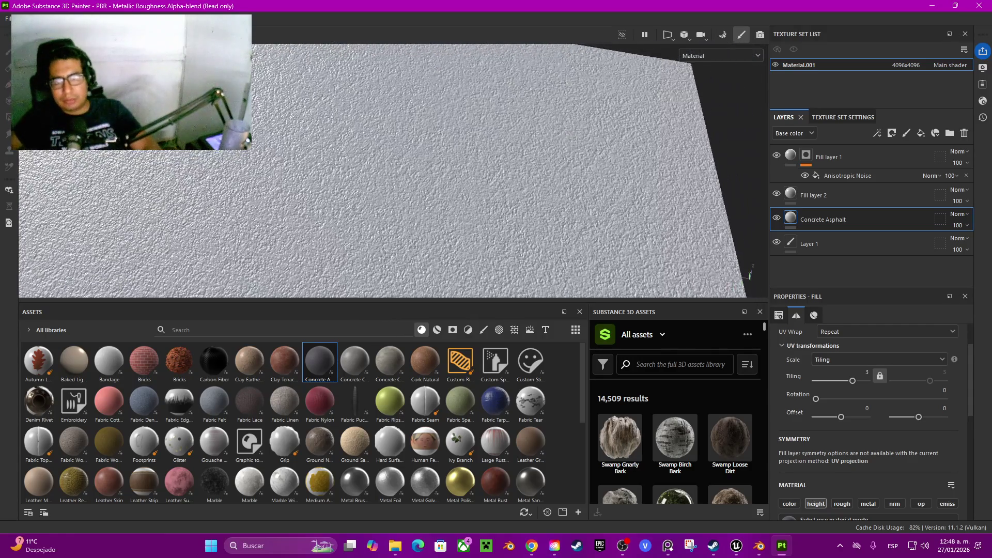
left_click(817, 195)
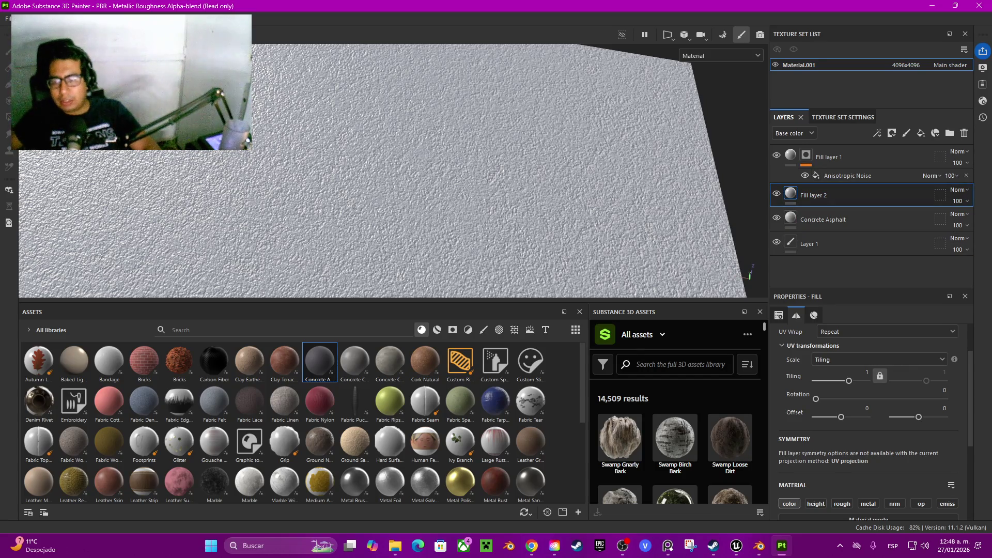
Sample a base colour for Fill layer 2
scroll(868, 414, "down", 3)
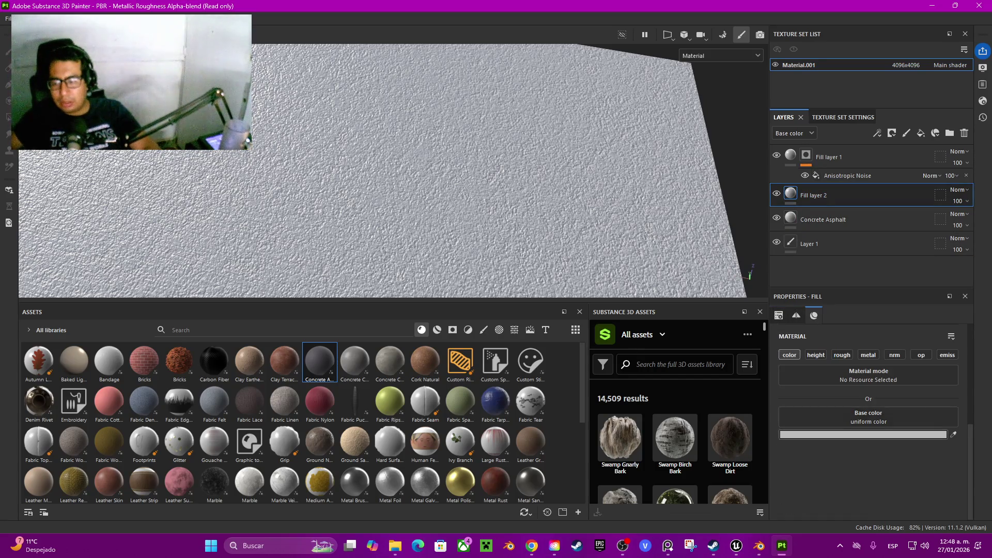
left_click(953, 435)
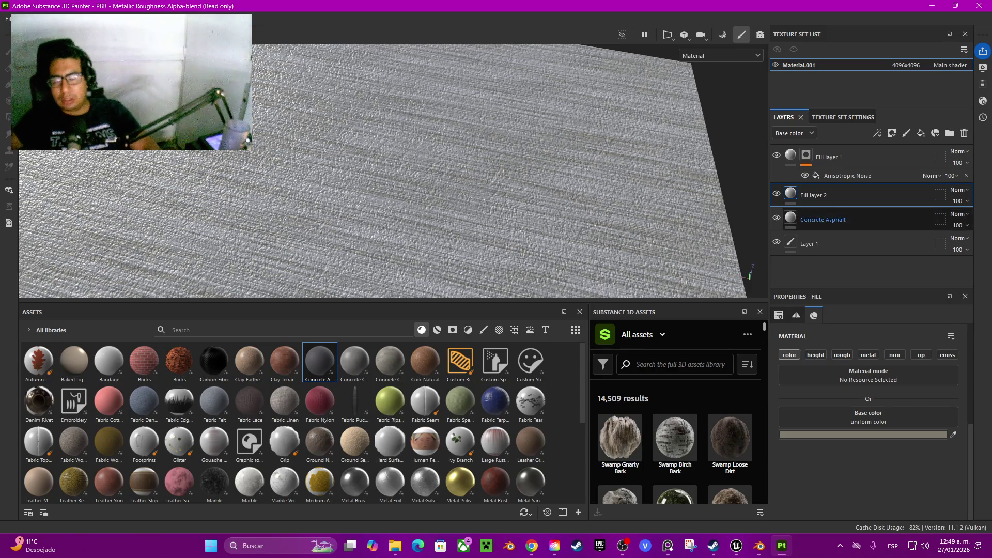
mouse_move(413, 181)
left_mouse_down()
mouse_move(387, 119)
mouse_move(341, 186)
left_mouse_up()
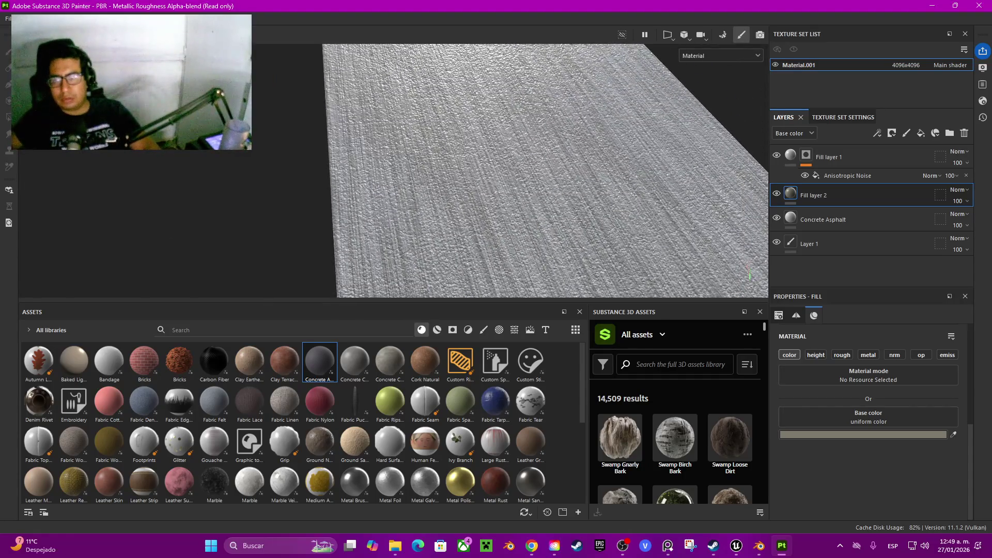
Turn off base colour on Fill layer 1 so it drives height only
left_click(827, 157)
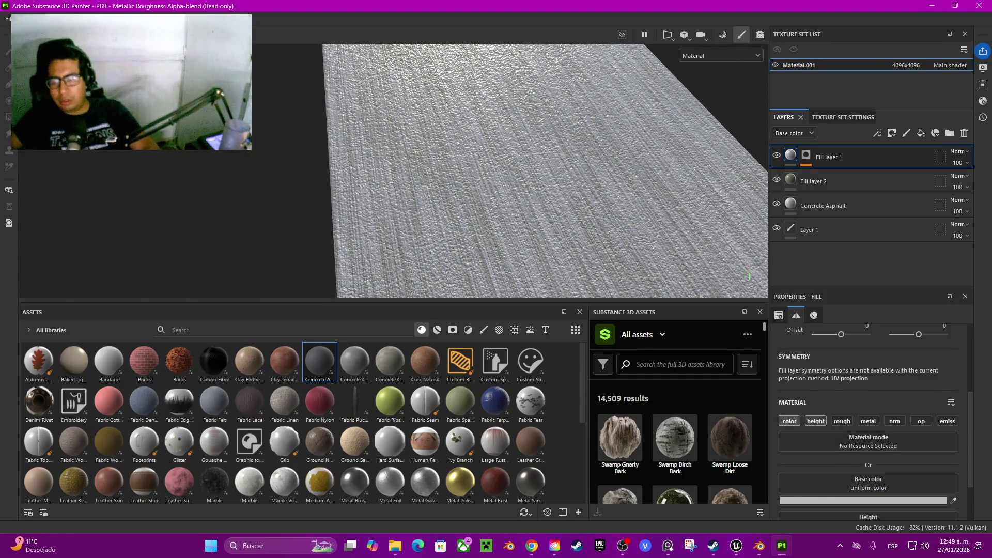
left_click(789, 420)
mouse_move(465, 171)
left_mouse_down()
mouse_move(445, 139)
mouse_move(455, 124)
mouse_move(491, 171)
mouse_move(517, 145)
left_mouse_up()
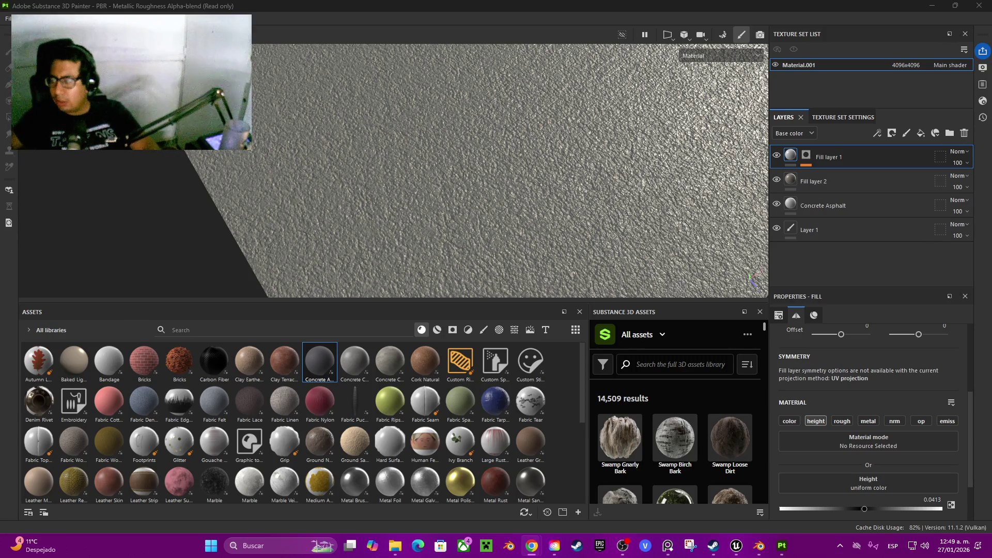
key("f")
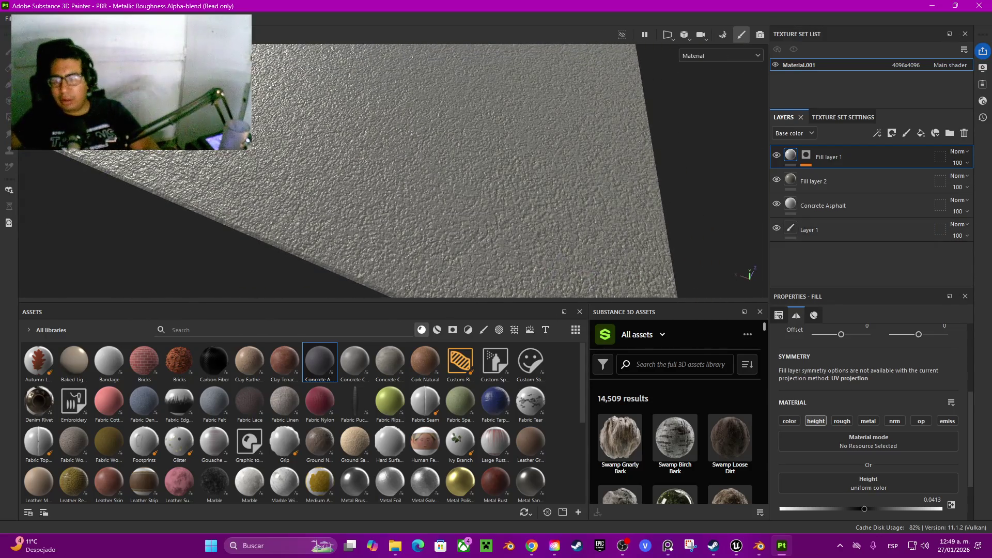
Resample Fill layer 2's base colour and enable its roughness at 0.75
left_click(827, 181)
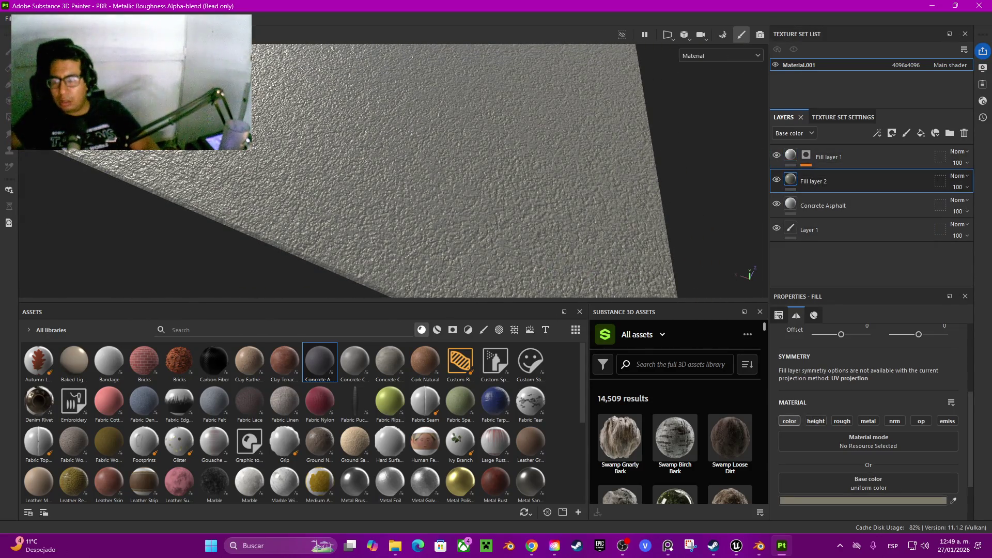
left_click(953, 500)
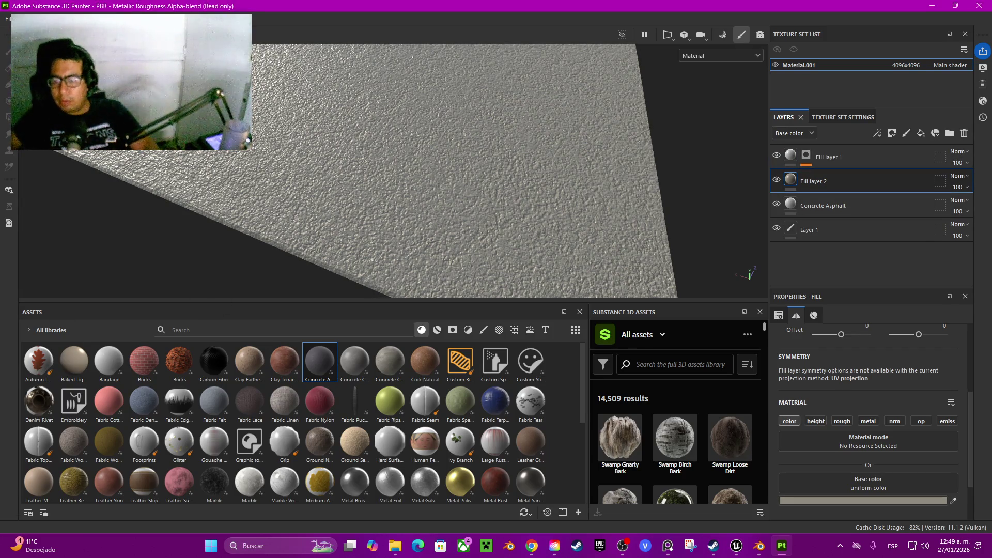
left_click(842, 421)
scroll(868, 413, "down", 2)
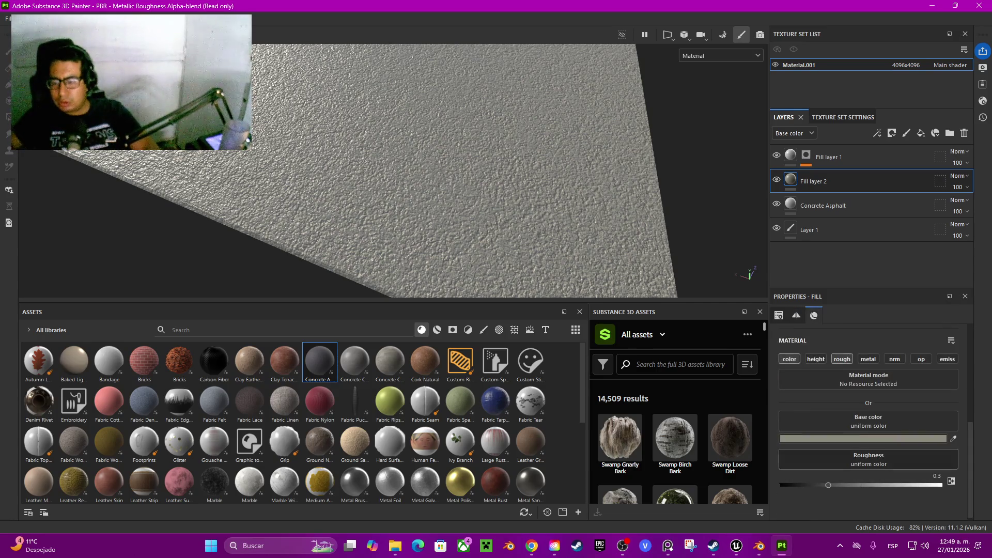
left_click(936, 475)
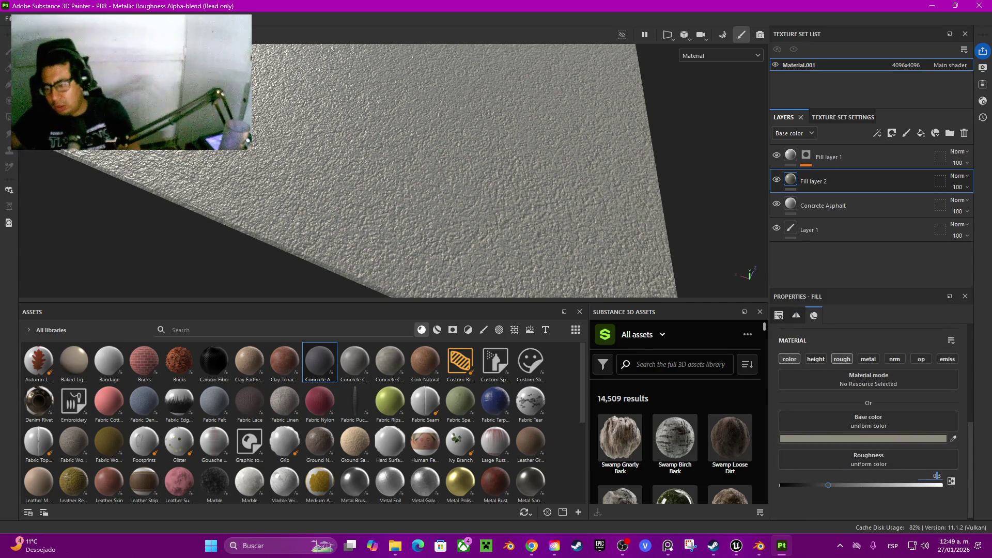
type("0.")
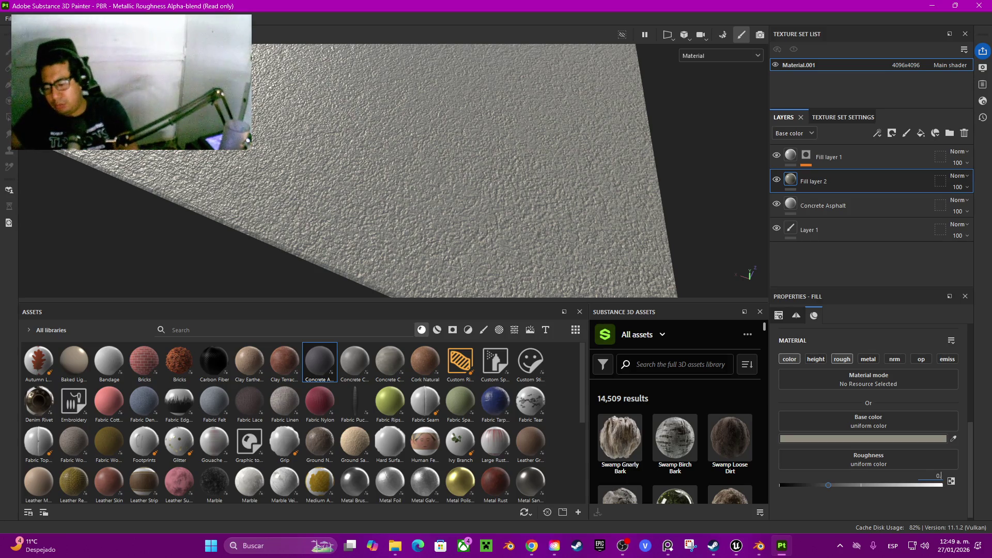
type("75")
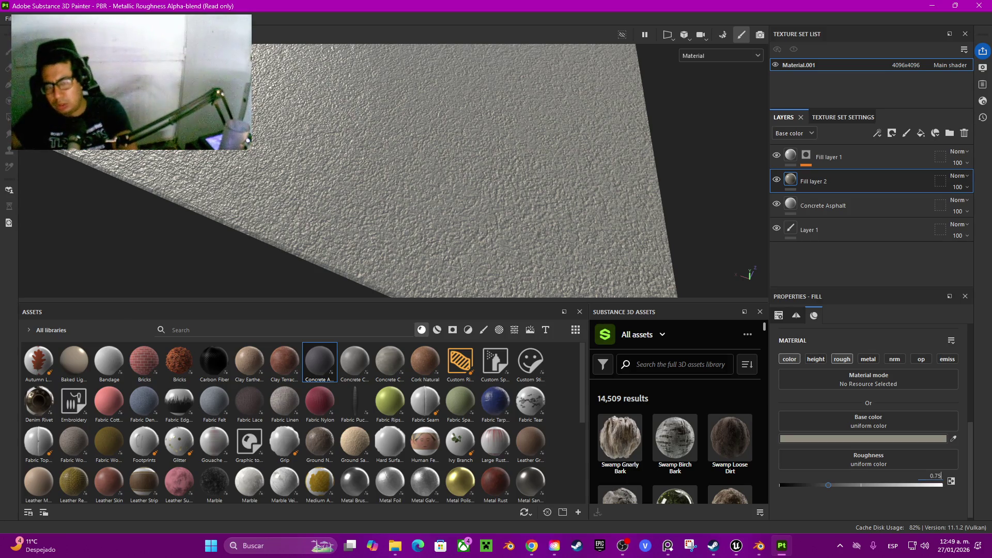
key("Return")
left_click_drag(393, 171, 421, 177)
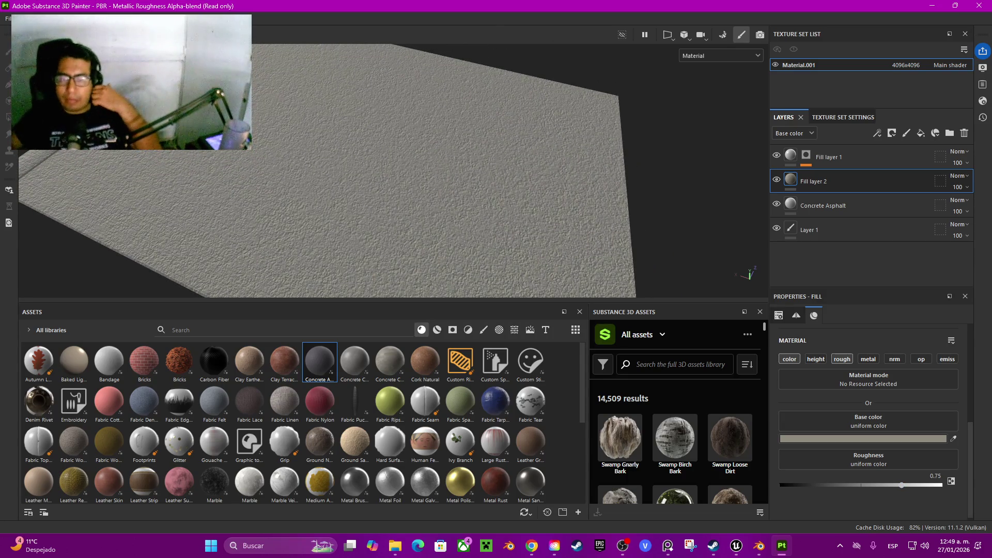
left_click(806, 155)
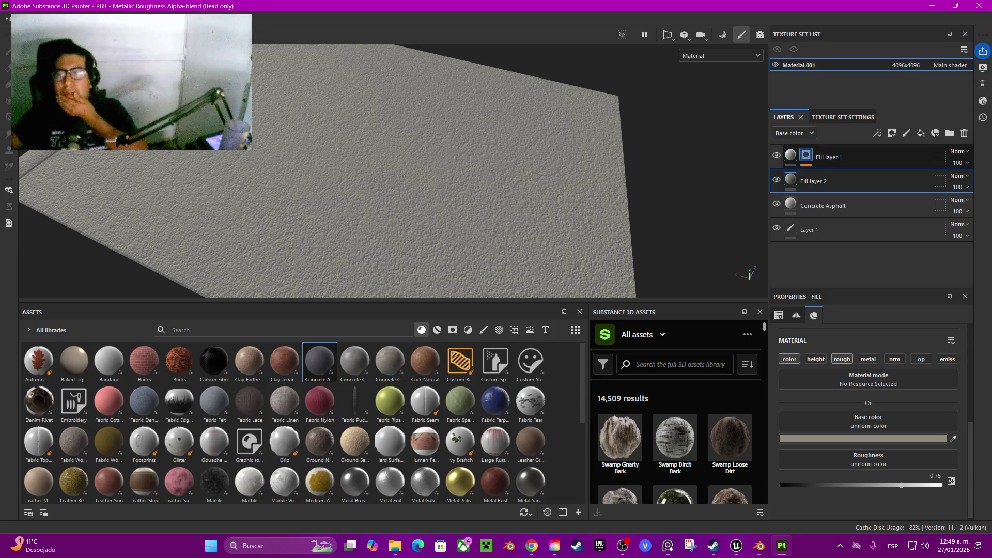
scroll(873, 455, "up", 3)
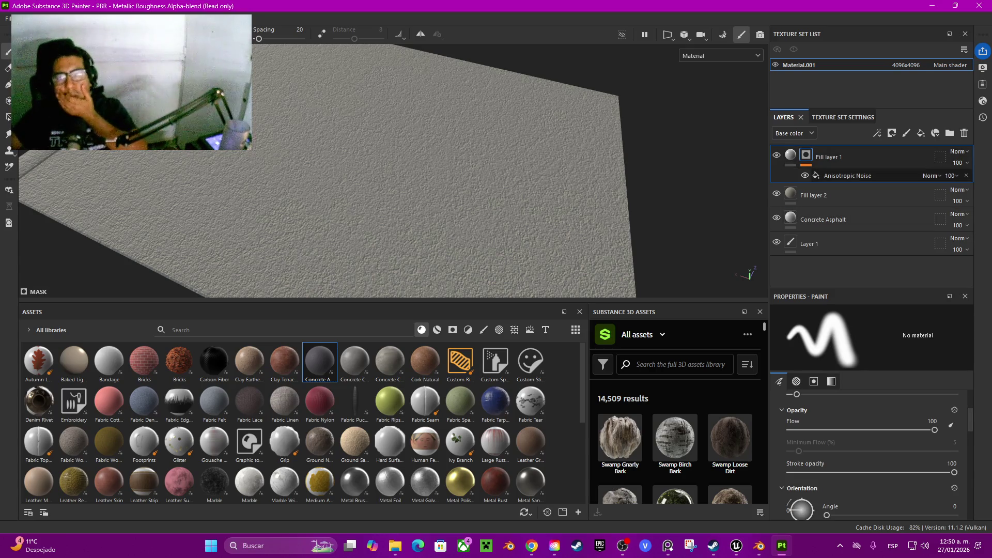
Set the Anisotropic Noise tiling in Fill layer 1's mask to 2
left_click(847, 176)
scroll(873, 424, "up", 5)
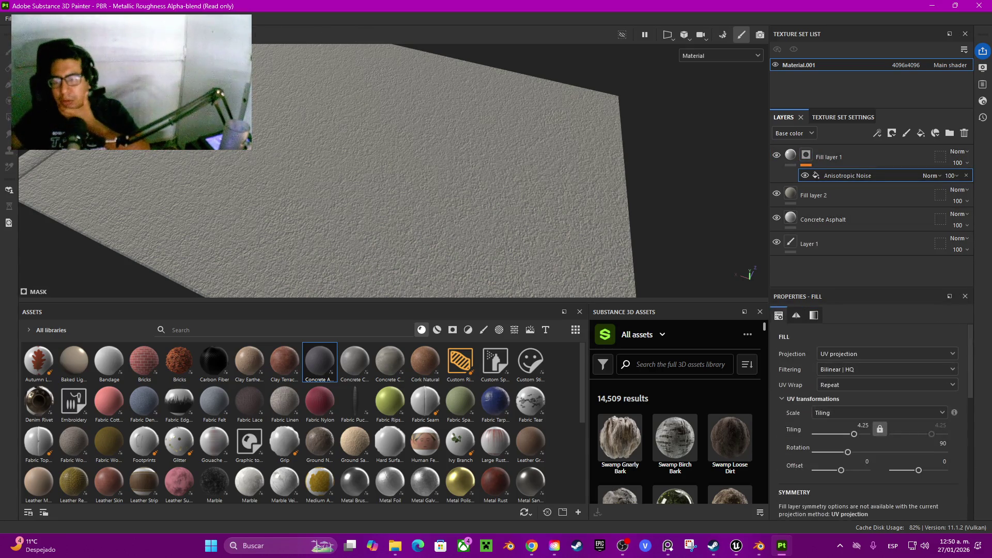
left_click(863, 425)
type("2")
key("Return")
Remove the Anisotropic Noise from the mask and set Fill layer 1's height to 0.06
left_click_drag(392, 171, 393, 129)
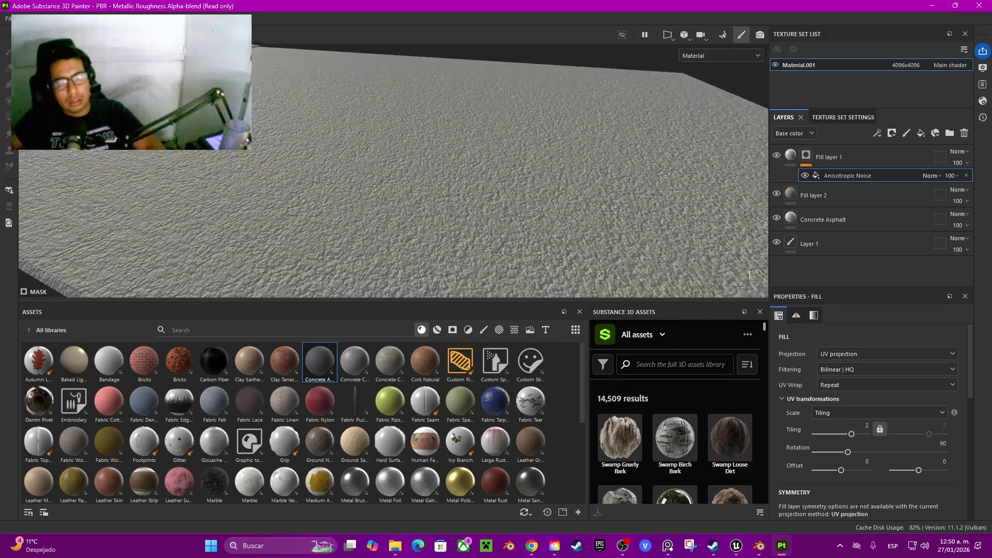
key("Delete")
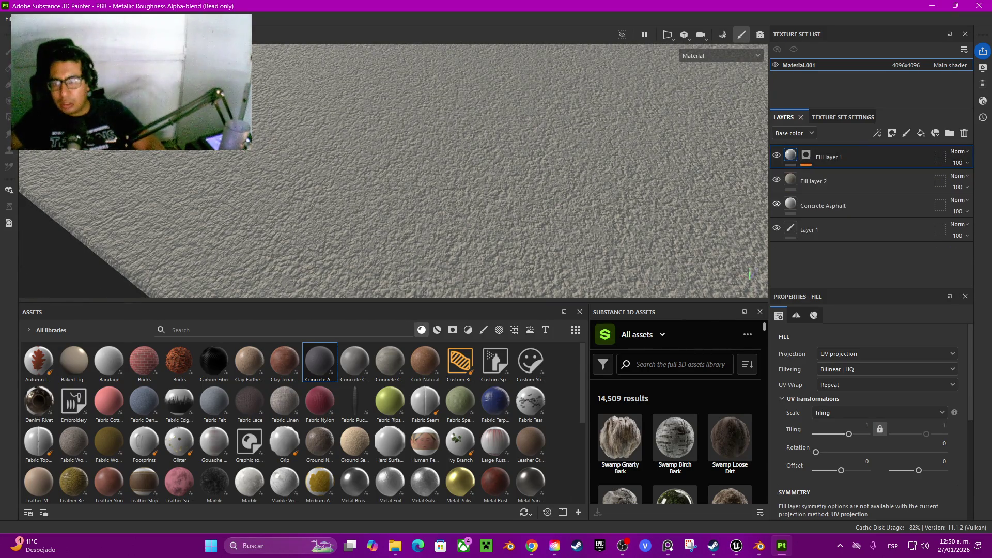
left_click(814, 316)
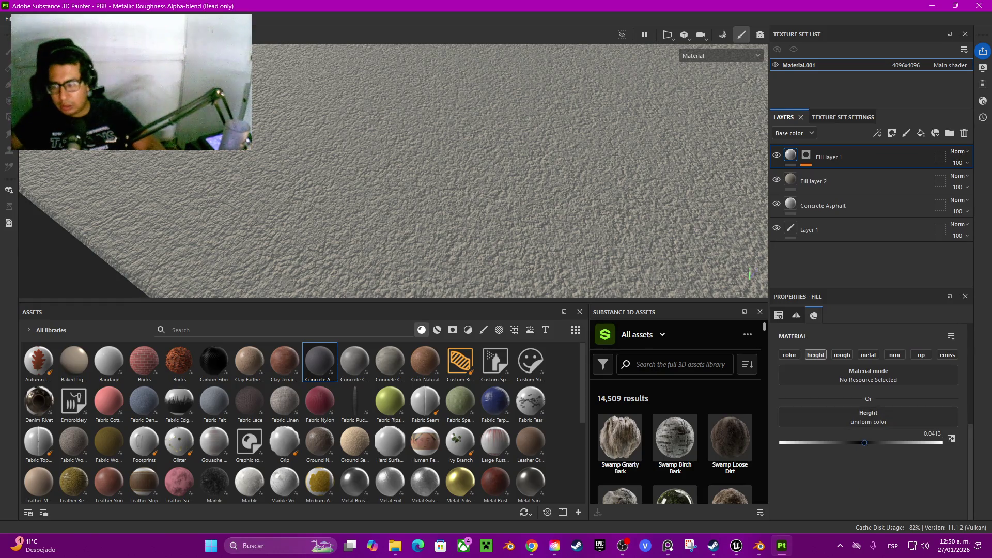
left_click_drag(864, 442, 866, 443)
left_click(933, 433)
type("0")
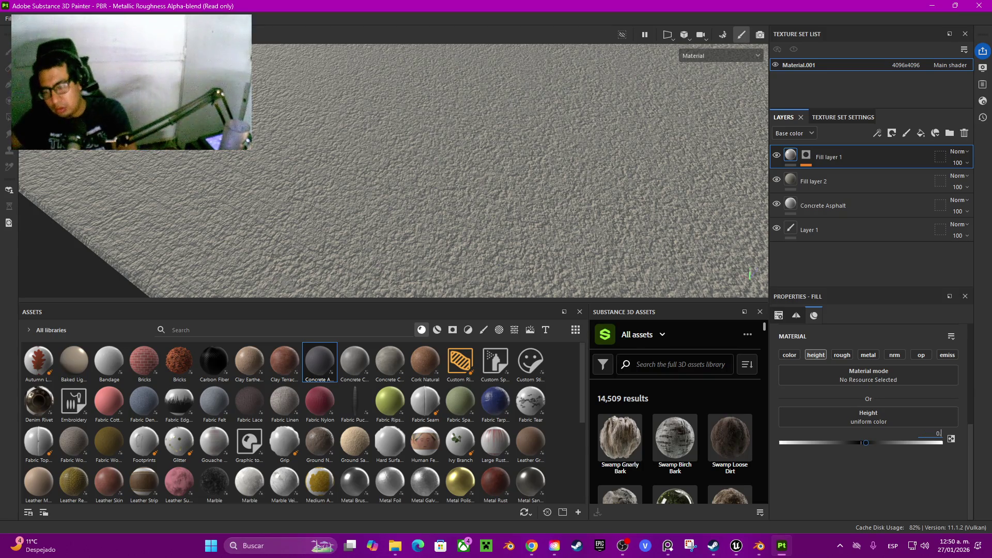
type("6")
key("Return")
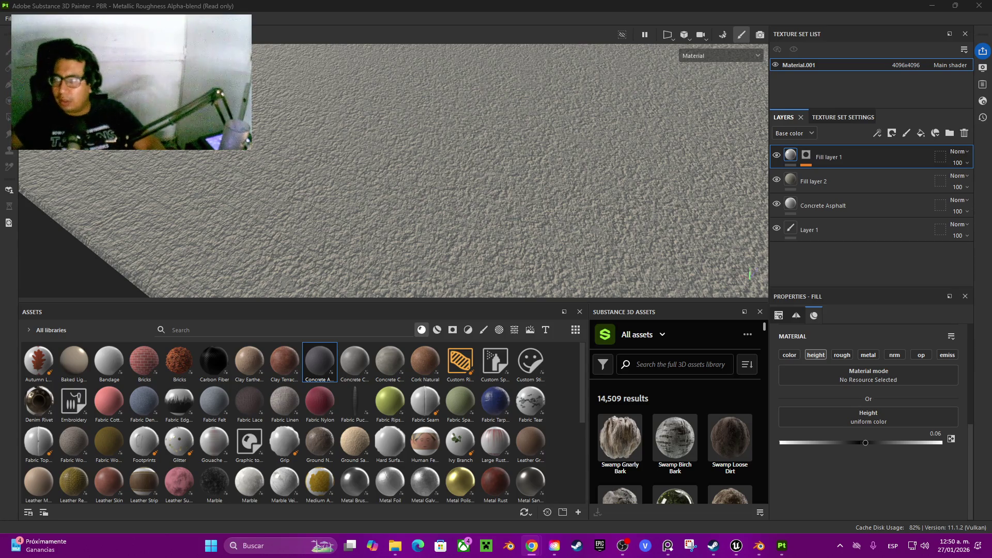
Add Fill layer 2 and Concrete Asphalt to Fill layer 1's selection
scroll(393, 170, "down", 5)
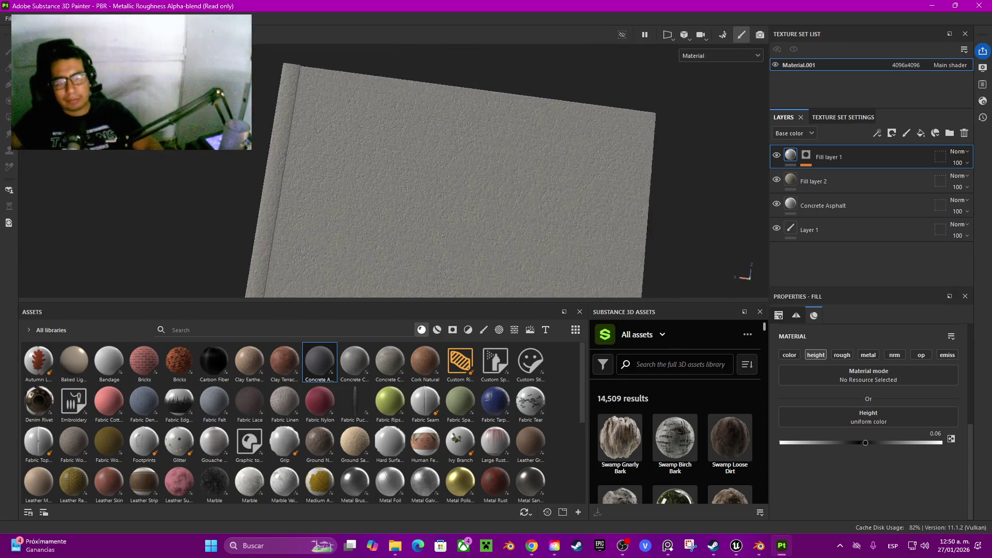
left_click_drag(393, 171, 393, 135)
scroll(393, 170, "up", 5)
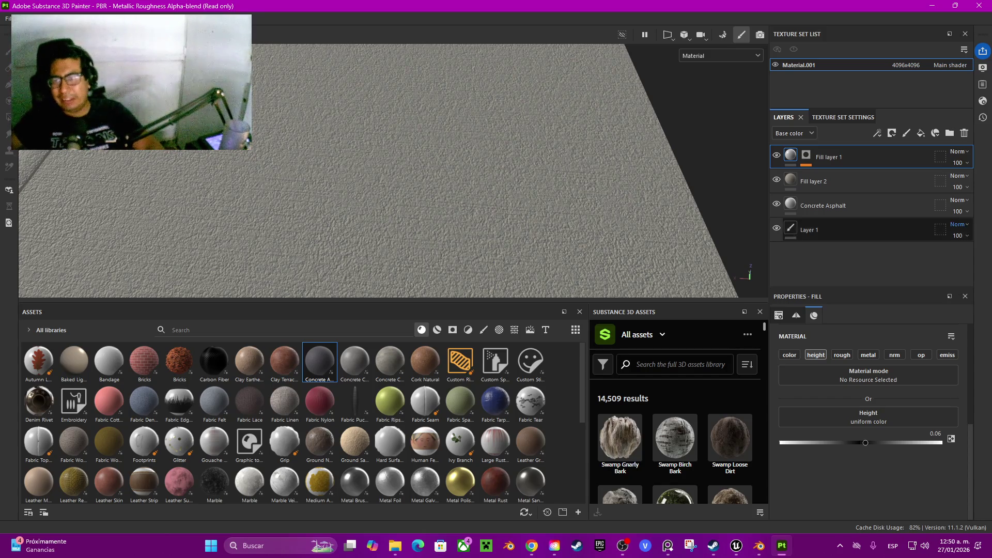
left_click(837, 205, "shift")
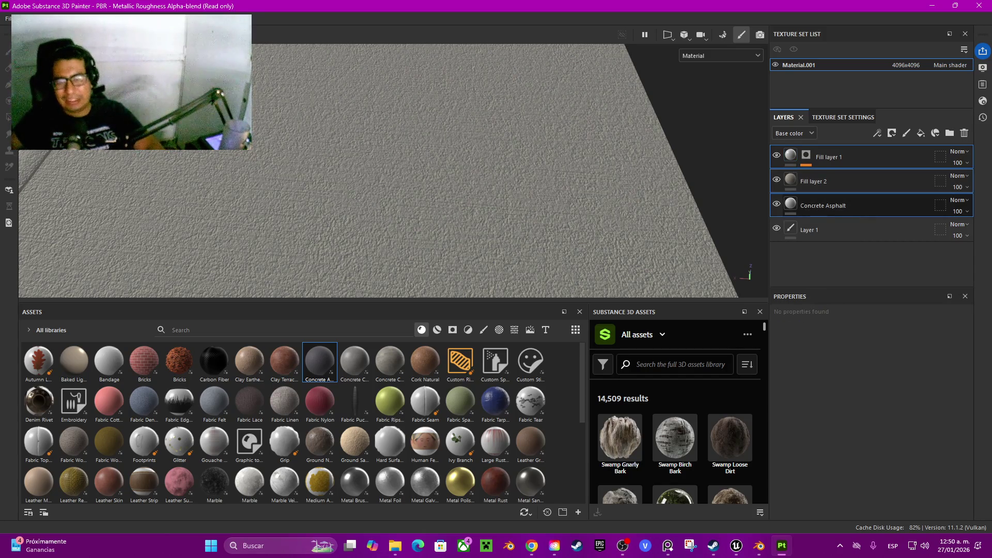
Group the selected layers into Folder 1 with a black mask, ready for Polygon Fill
key("ctrl+g")
right_click(821, 157)
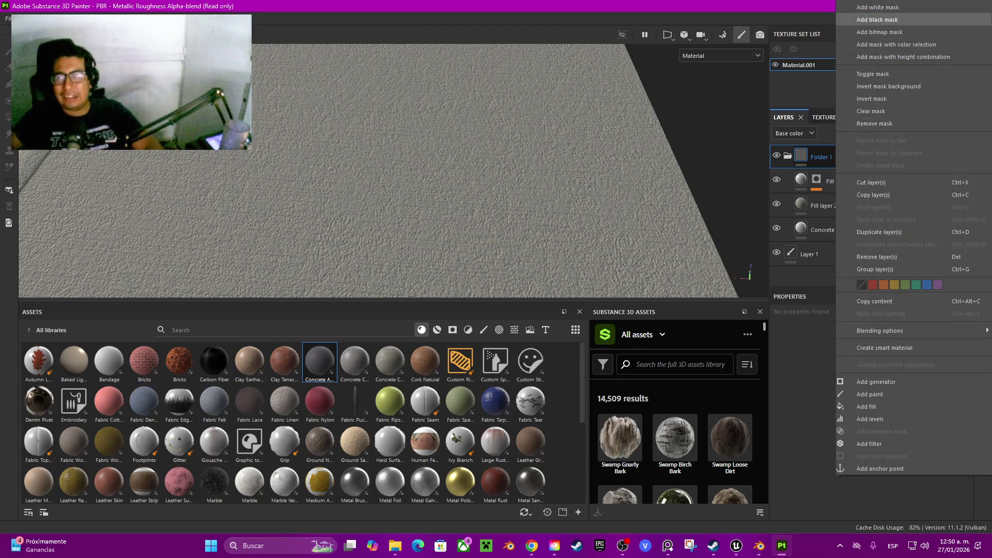
left_click(877, 20)
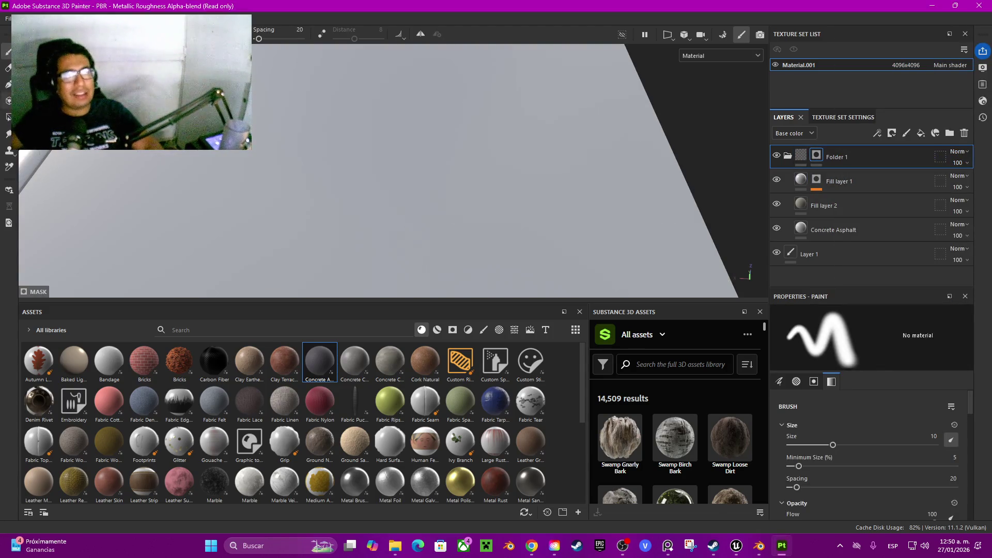
left_click(8, 117)
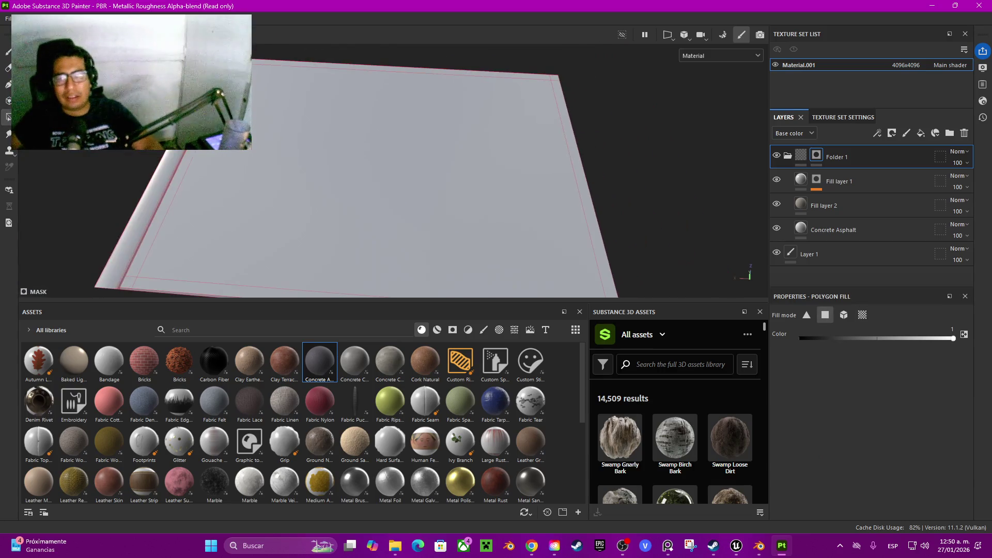
scroll(361, 171, "up", 2)
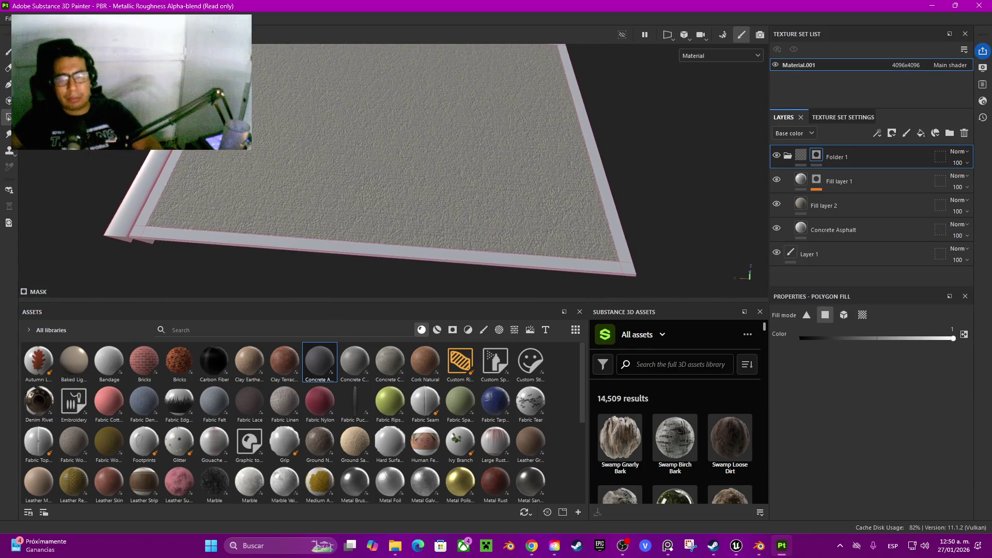
scroll(481, 196, "up", 1)
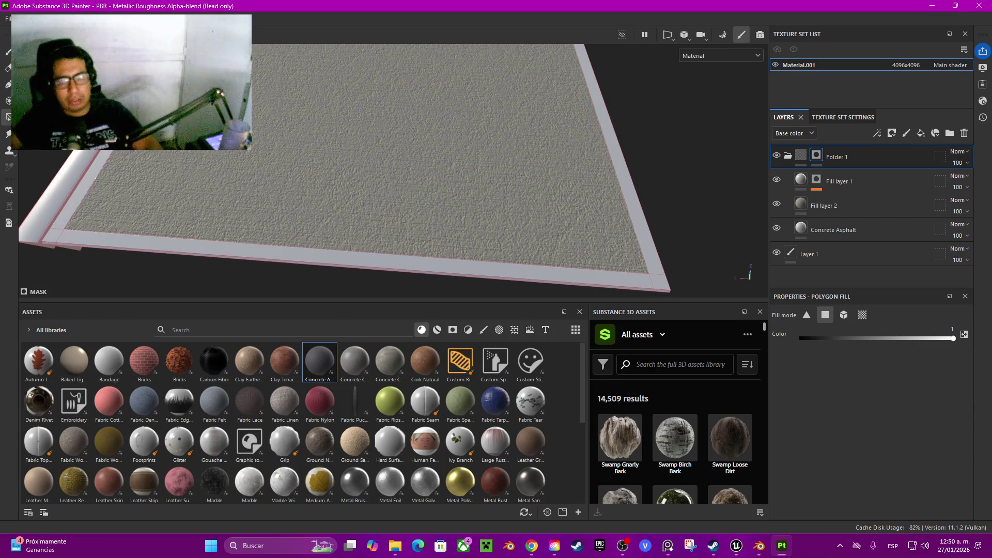
scroll(393, 171, "down", 2)
mouse_move(393, 171)
left_mouse_down()
mouse_move(331, 161)
mouse_move(436, 170)
left_mouse_up()
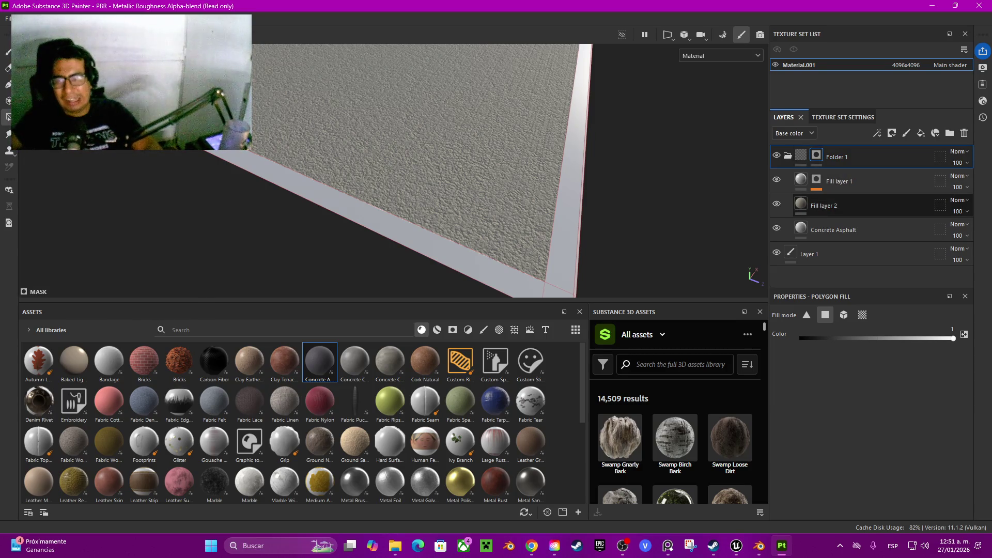
Group Fill layer 1 and Concrete Asphalt into Folder 2
left_click(826, 205)
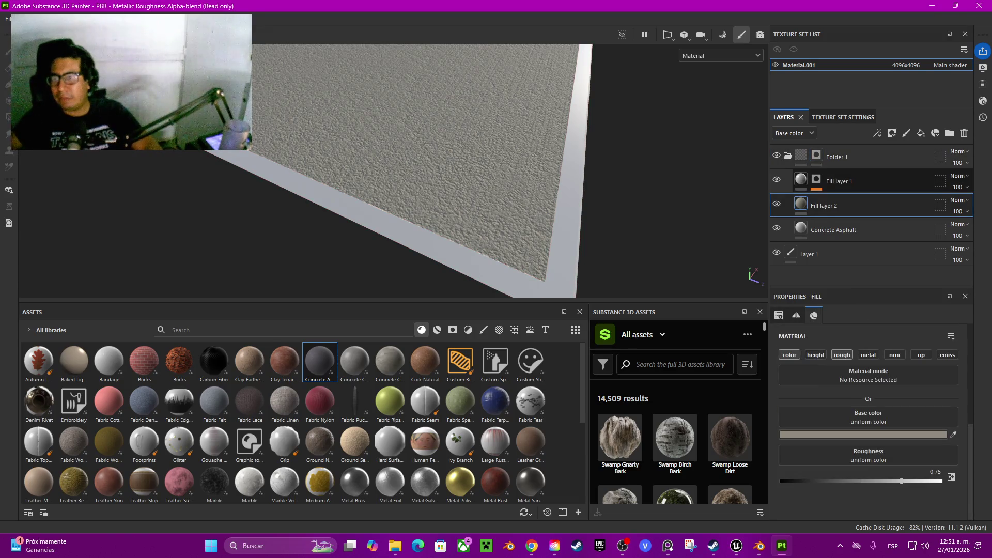
left_click(837, 181, "ctrl")
left_click(837, 180)
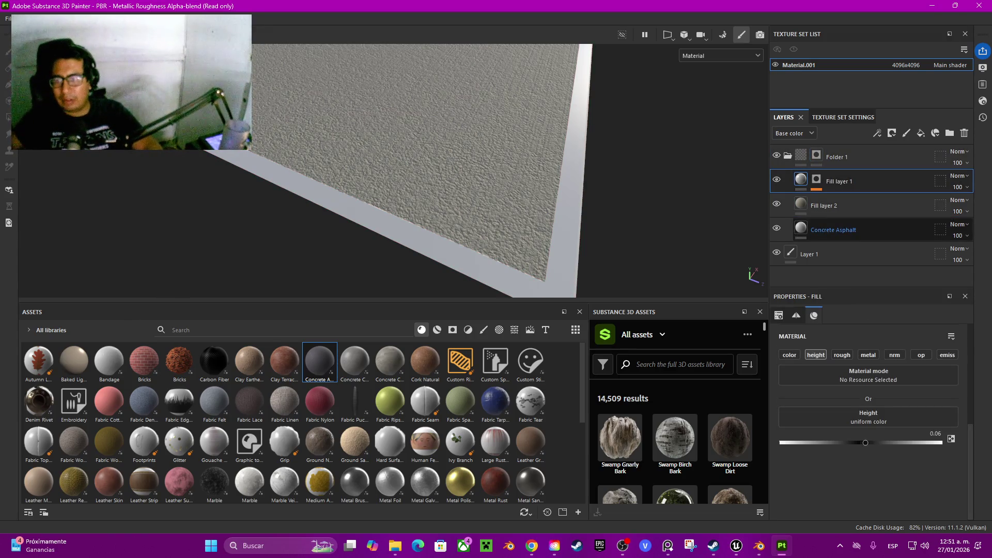
left_click(834, 230, "ctrl")
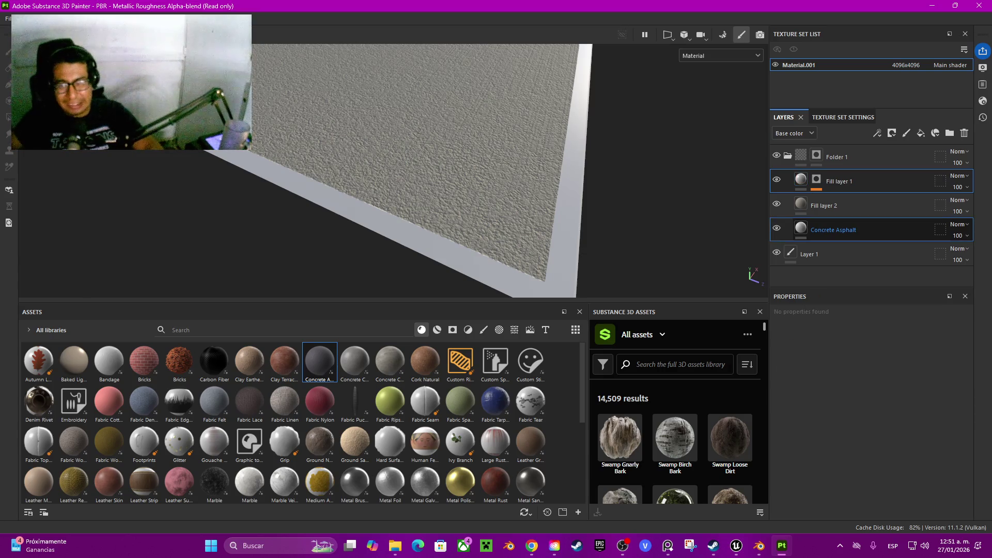
key("ctrl+g")
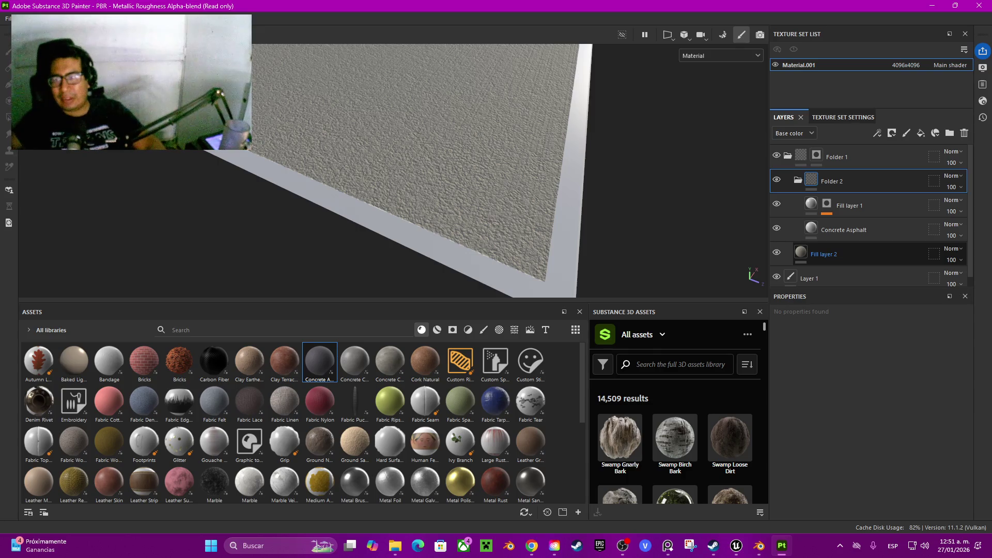
Add a mask to Folder 2 and drop Concrete Cast into the layer stack
right_click(836, 180)
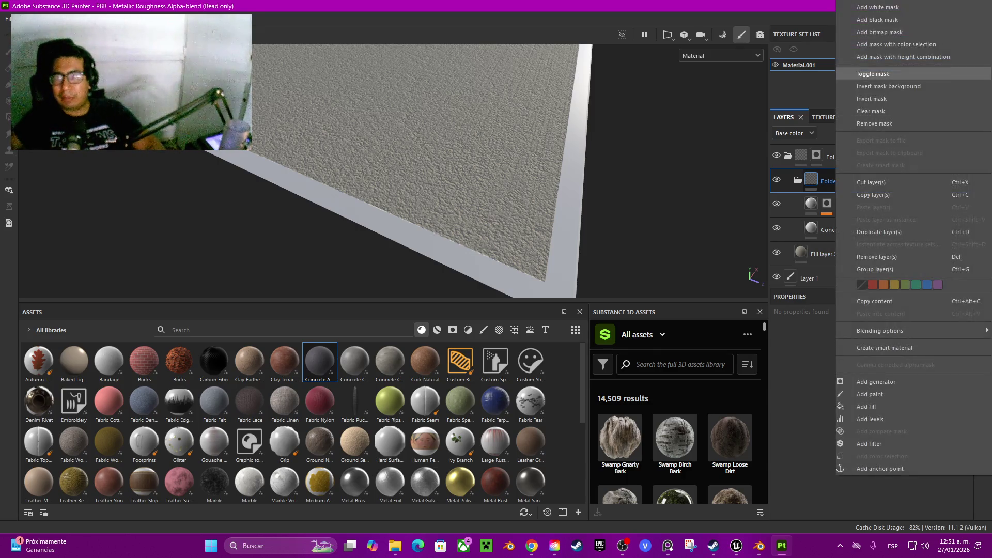
left_click(879, 32)
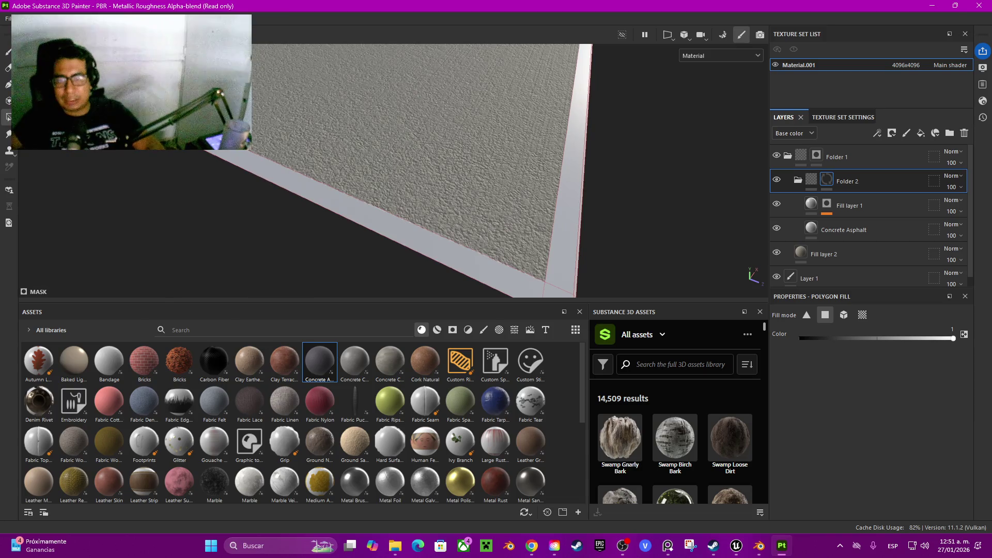
mouse_move(454, 103)
left_mouse_down()
mouse_move(544, 95)
mouse_move(455, 117)
mouse_move(544, 119)
mouse_move(329, 89)
mouse_move(744, 110)
mouse_move(430, 212)
mouse_move(318, 109)
mouse_move(393, 71)
mouse_move(465, 135)
left_mouse_up()
left_click_drag(355, 361, 847, 155)
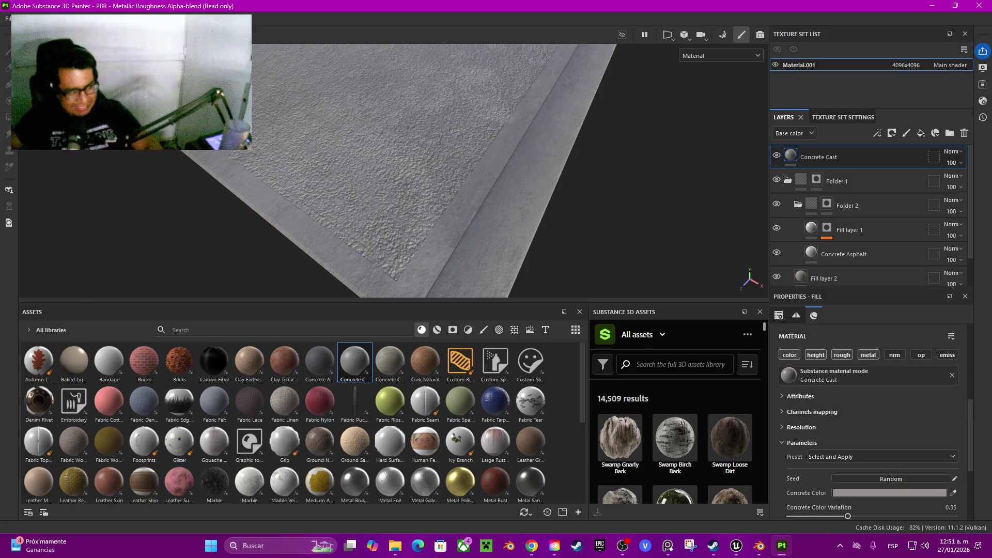
Set Concrete Cast's UV rotation to 90 and move it just above Fill layer 2
left_click_drag(393, 155, 449, 173)
scroll(873, 414, "up", 6)
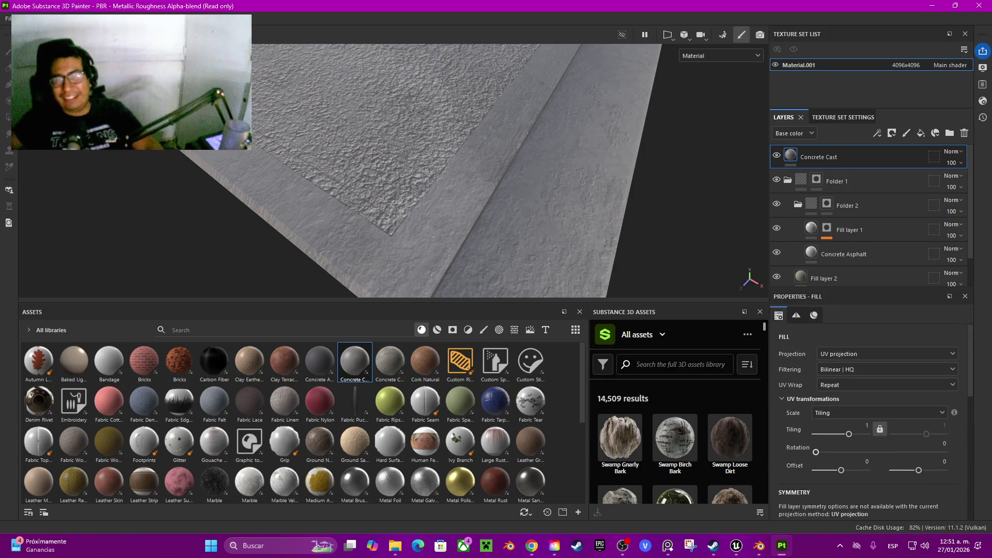
left_click_drag(816, 452, 844, 453)
type("90")
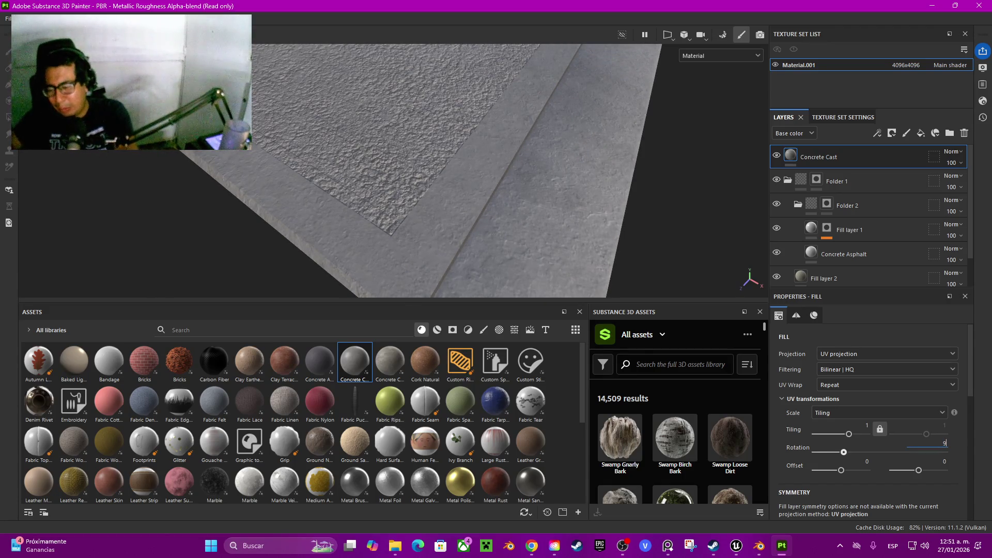
key("Return")
left_click_drag(393, 170, 124, 237)
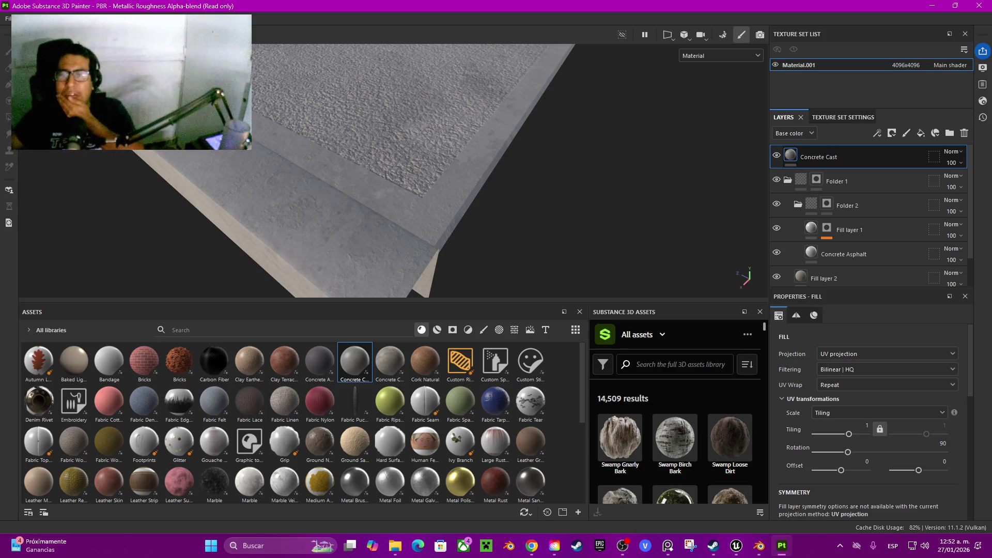
mouse_move(827, 157)
left_mouse_down()
mouse_move(866, 199)
mouse_move(898, 281)
mouse_move(895, 252)
left_mouse_up()
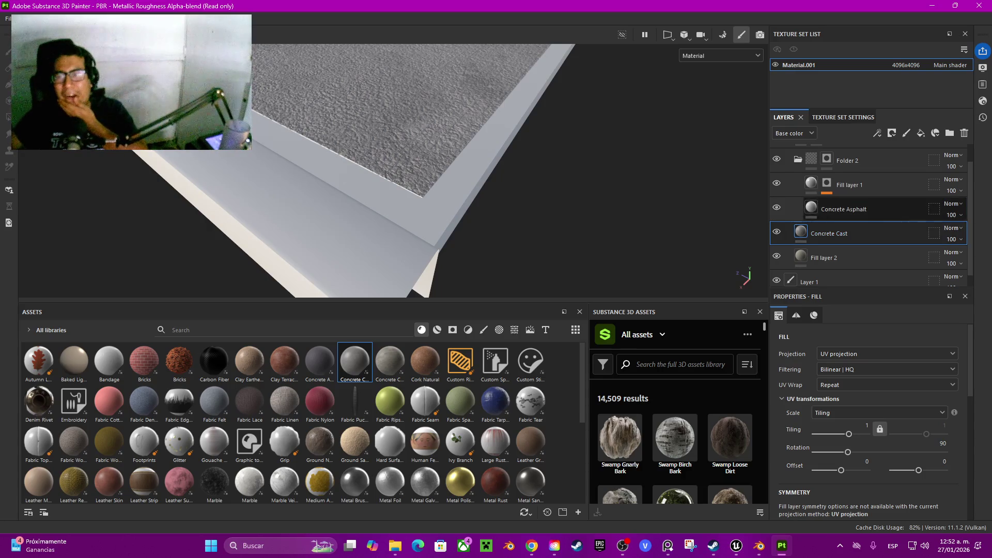
Add the slab's top rim band to Folder 1's mask with UV-chunk polygon fill
scroll(853, 234, "up", 1)
left_click(817, 156)
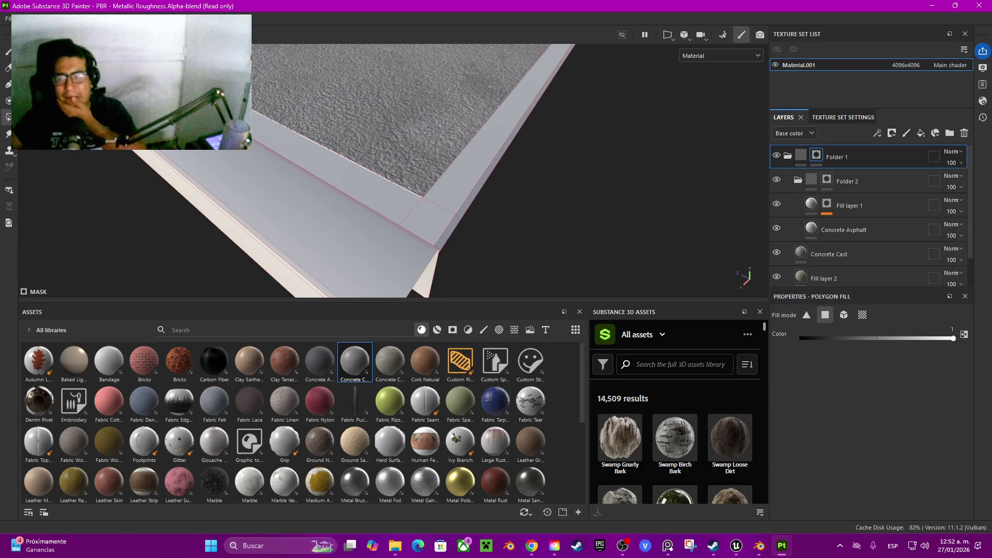
left_click(862, 315)
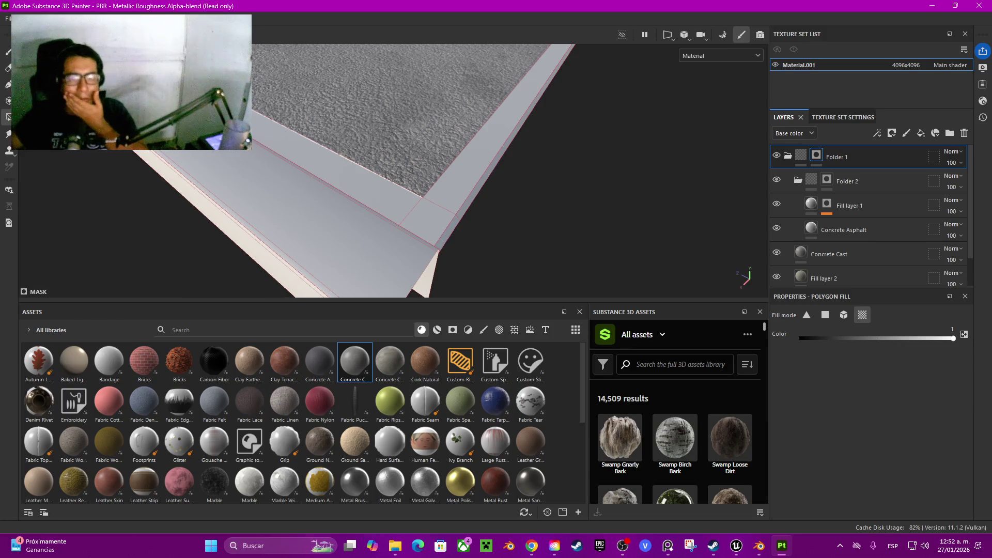
left_click(274, 279)
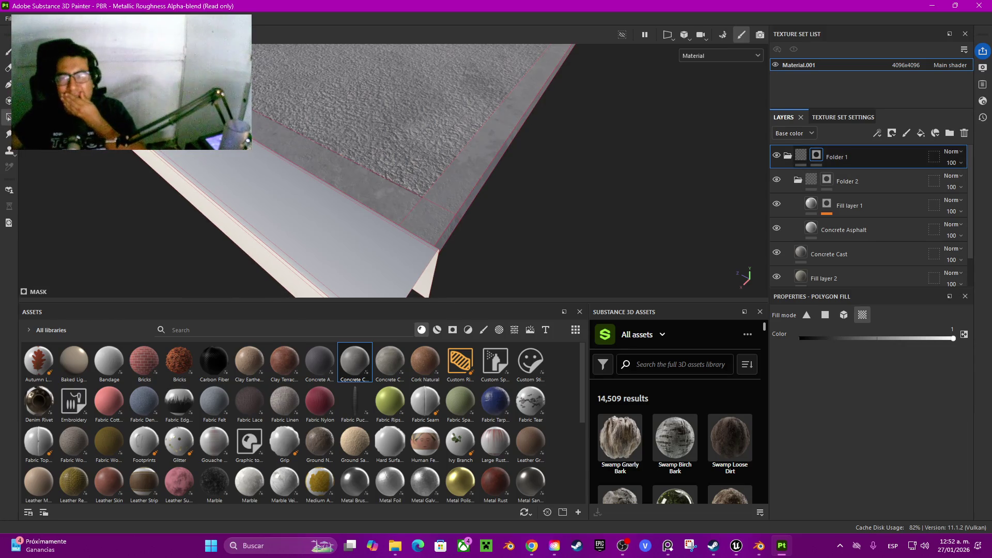
left_click(838, 278)
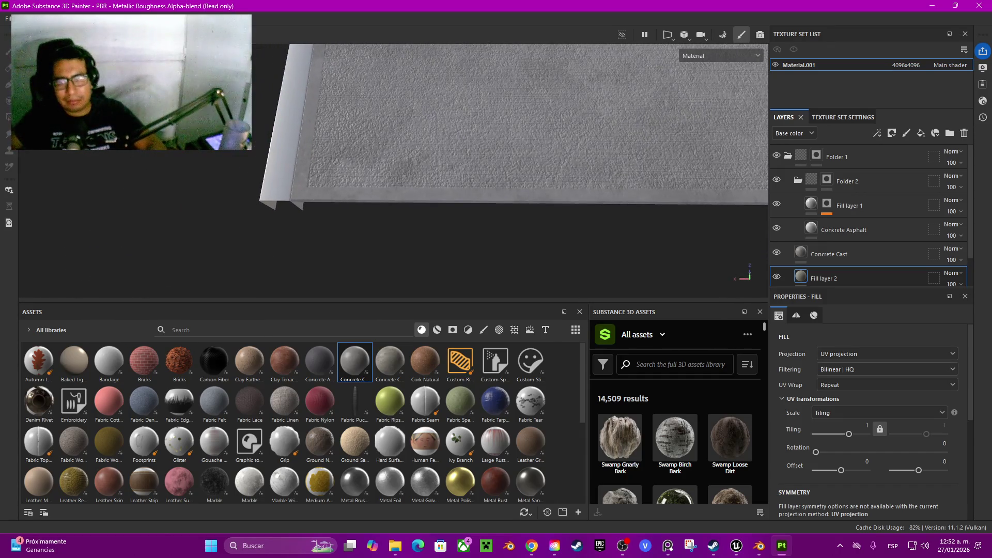
left_click_drag(892, 256, 901, 280)
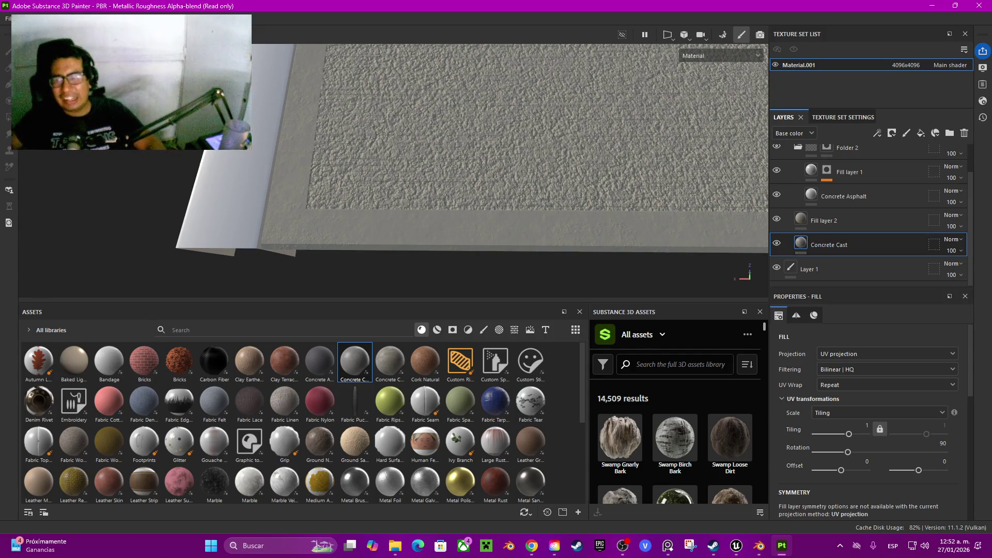
left_click_drag(870, 244, 869, 220)
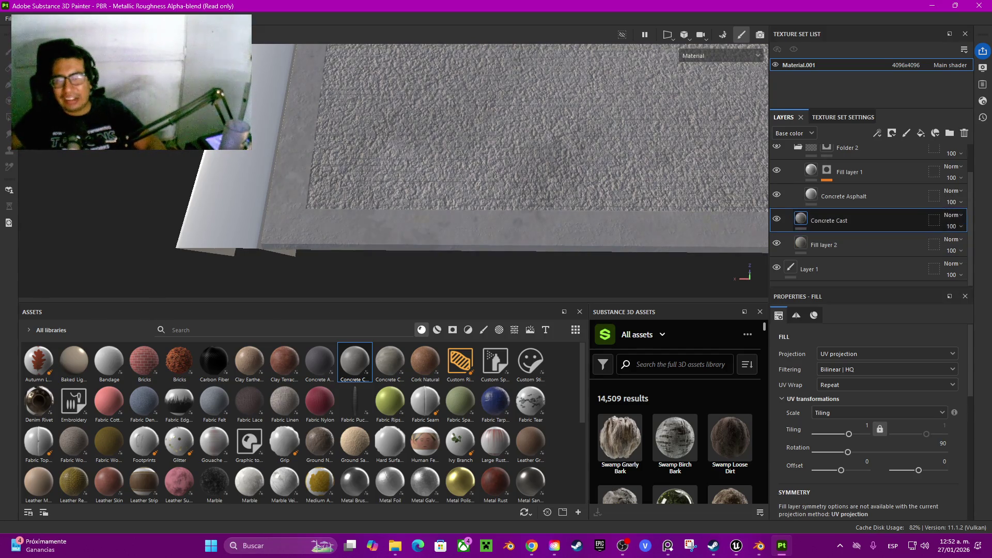
left_click_drag(393, 171, 356, 153)
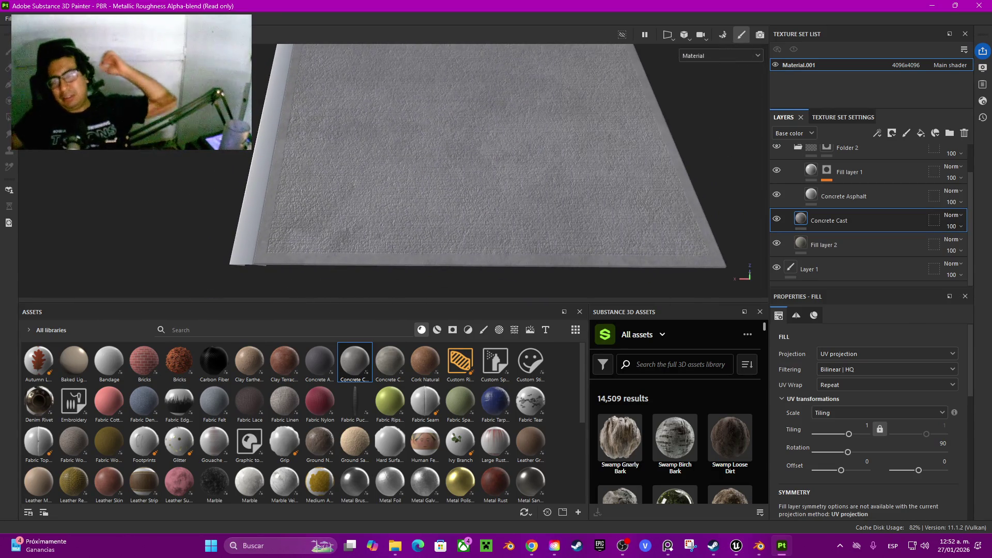
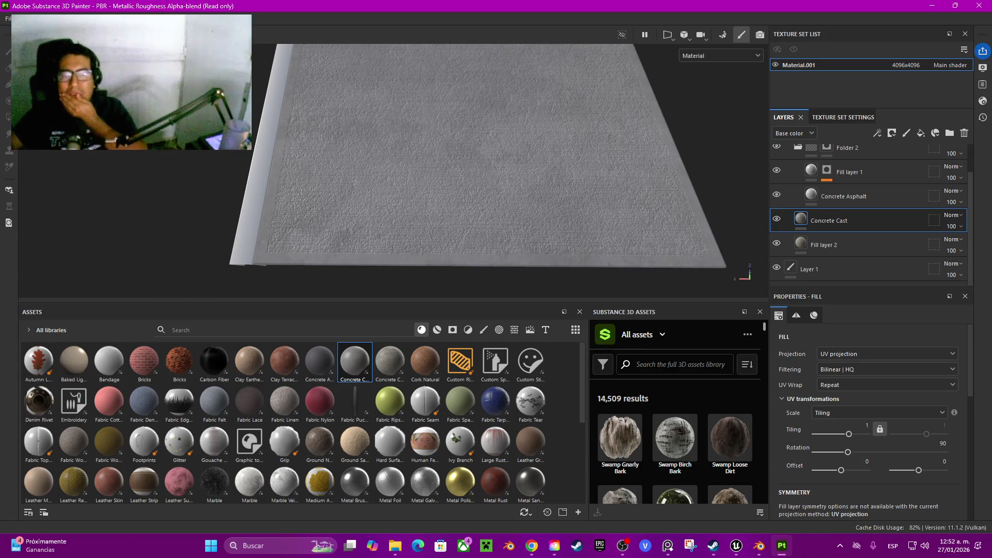
Filter the asset library to smart materials and browse to remove_paint
left_click(453, 329)
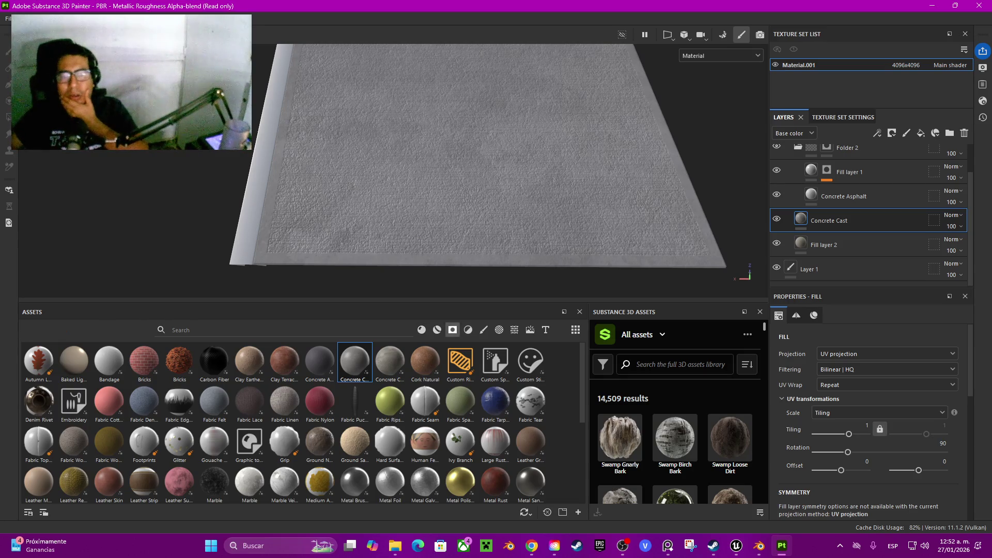
left_click(437, 329)
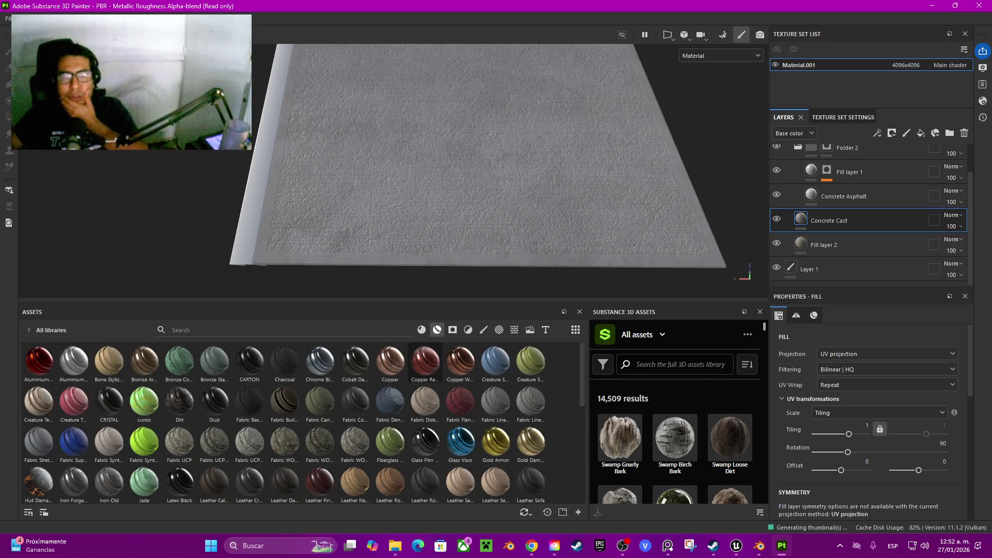
scroll(390, 402, "down", 3)
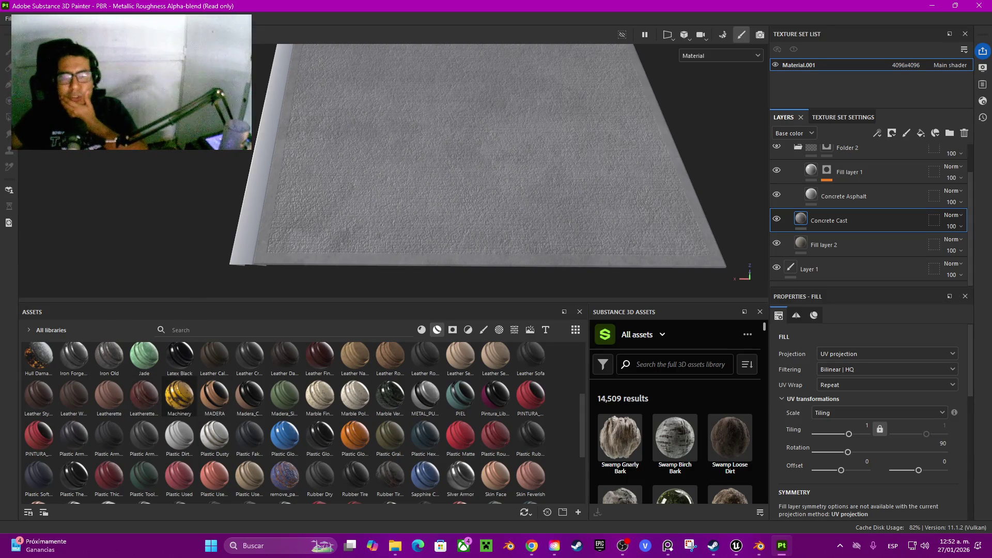
mouse_move(179, 395)
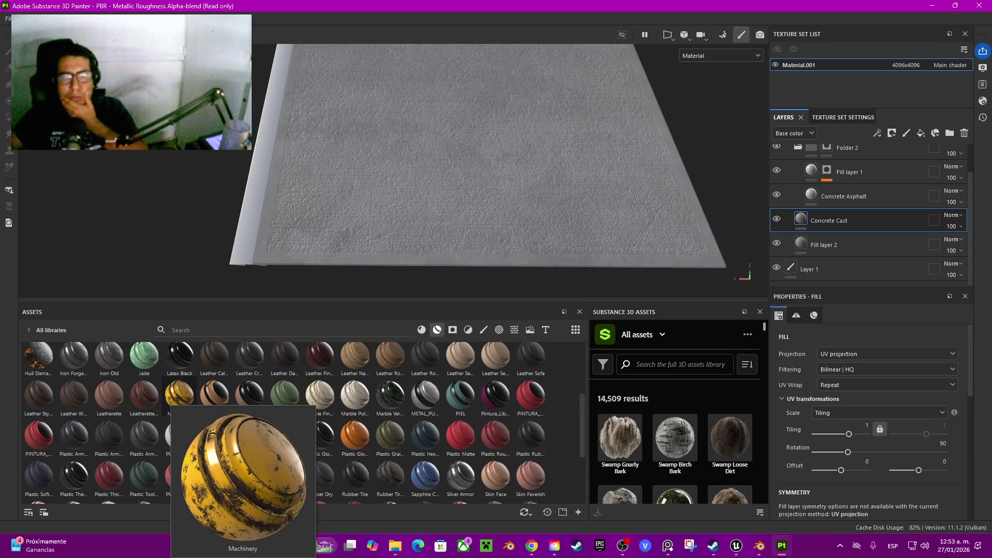
mouse_move(285, 477)
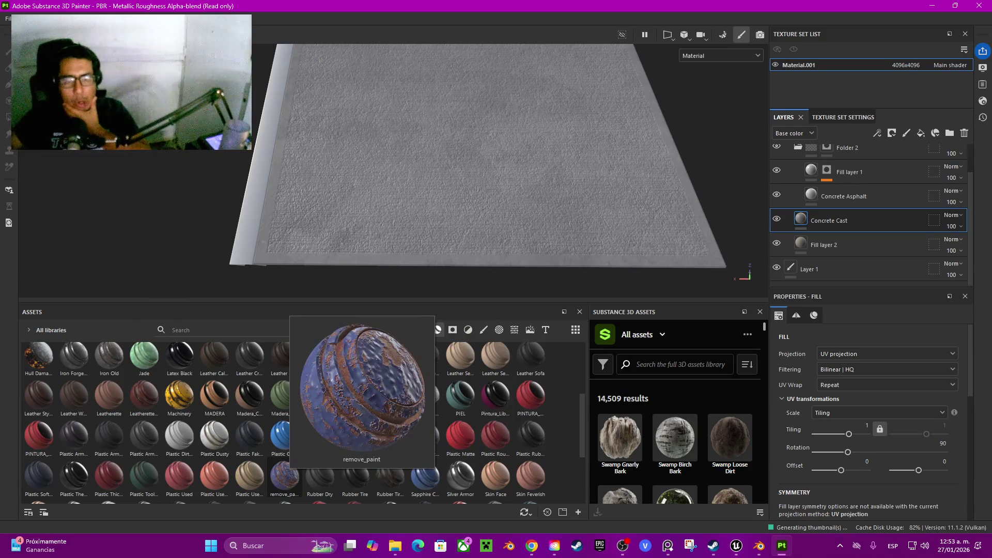
scroll(285, 477, "down", 3)
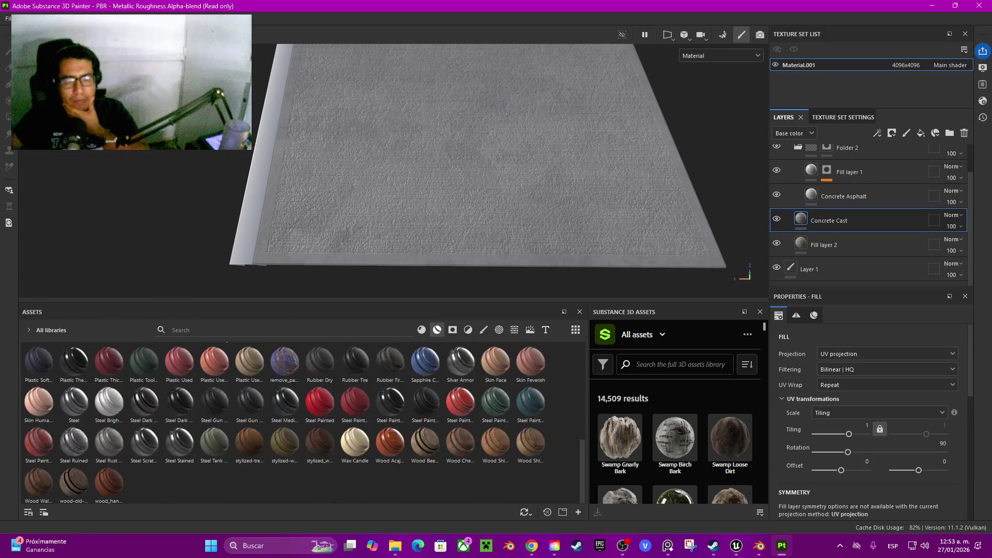
Apply remove_paint to the slab, give it a black mask, then delete that layer
mouse_move(284, 362)
left_mouse_down()
mouse_move(289, 331)
mouse_move(465, 155)
left_mouse_up()
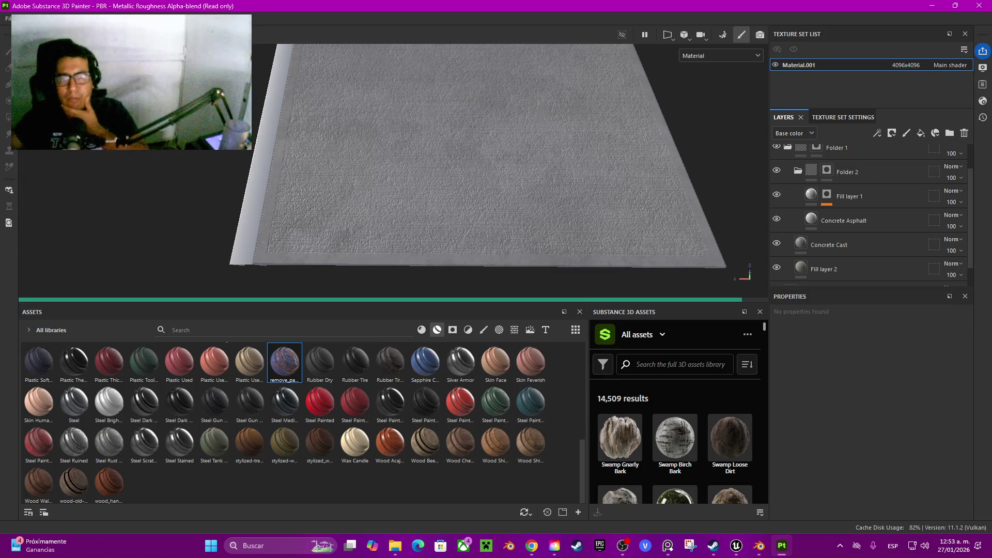
scroll(853, 207, "up", 2)
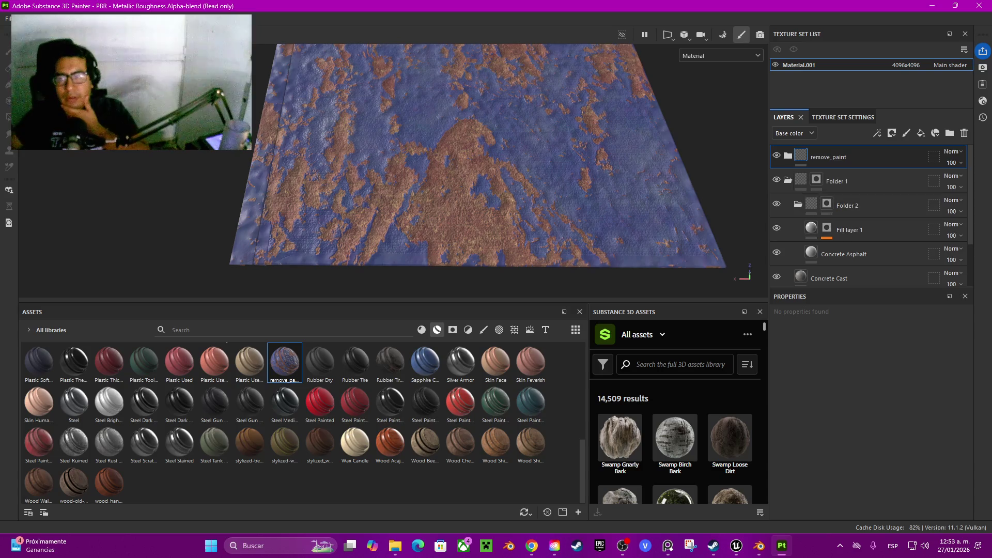
right_click(826, 156)
left_click(870, 19)
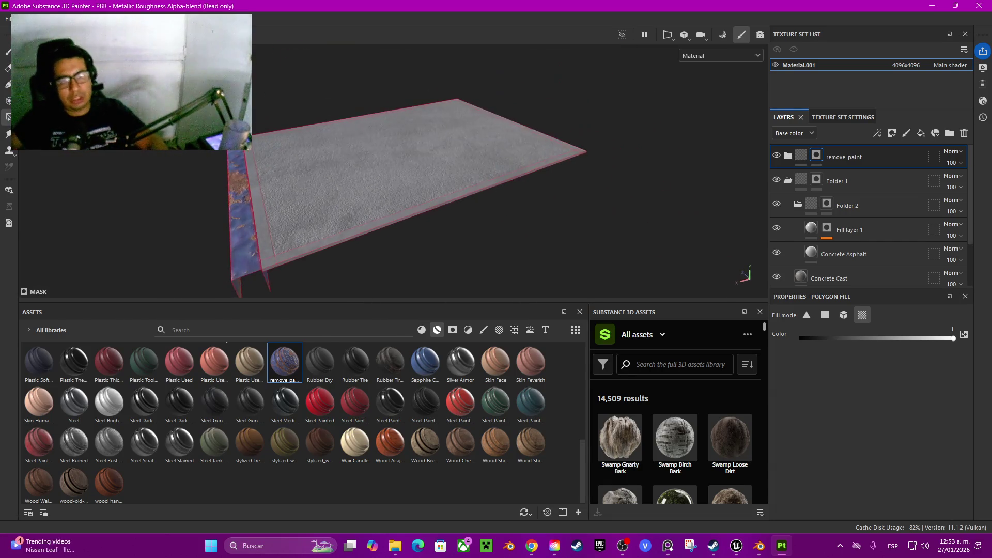
scroll(522, 171, "up", 3)
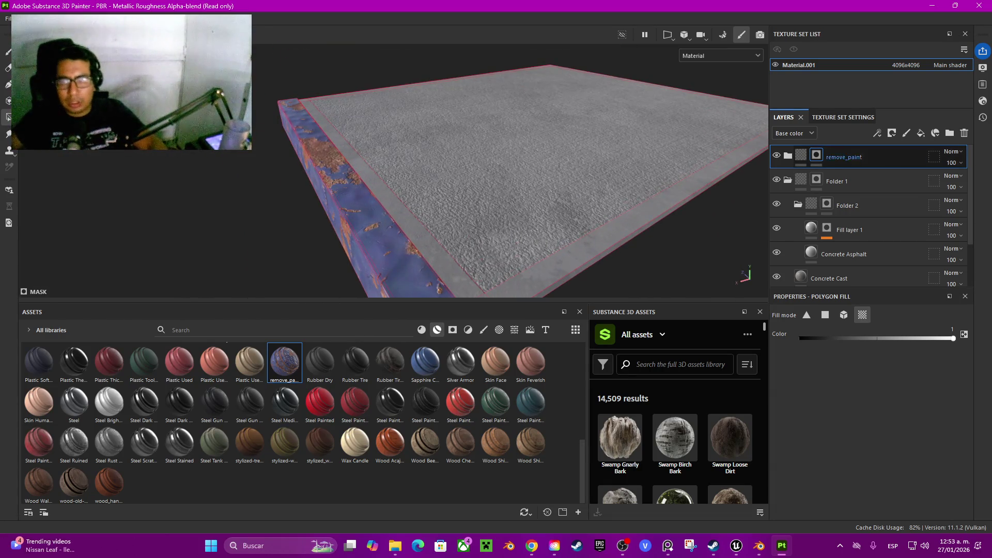
left_click(964, 133)
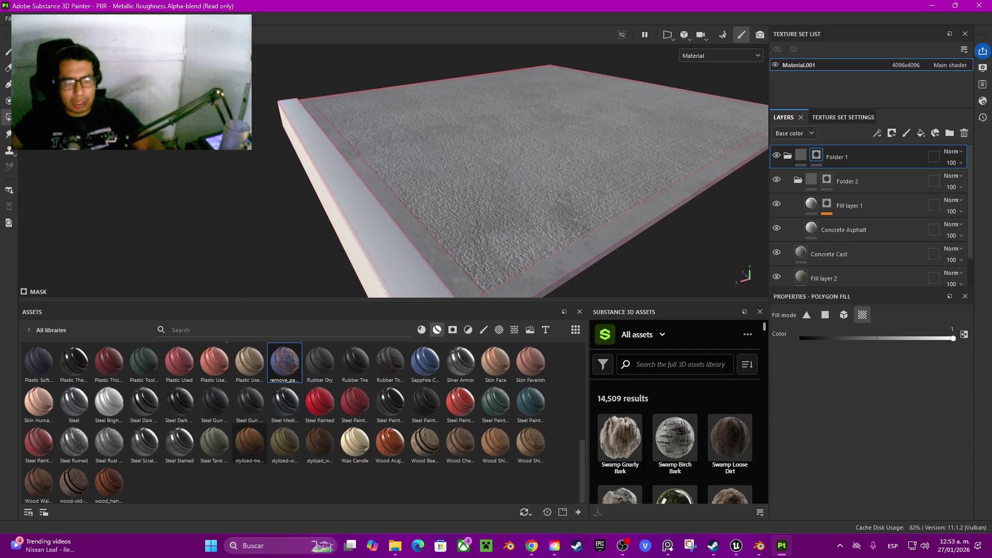
Search the assets for 'paint' and trial Steel Tank Painted on the slab, then delete it
left_click(178, 329)
type("pai")
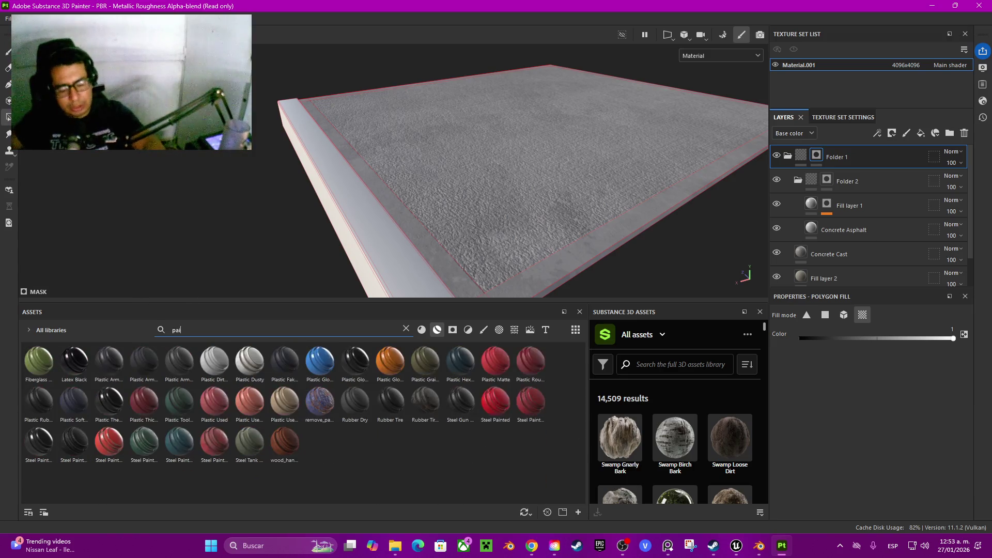
type("nt")
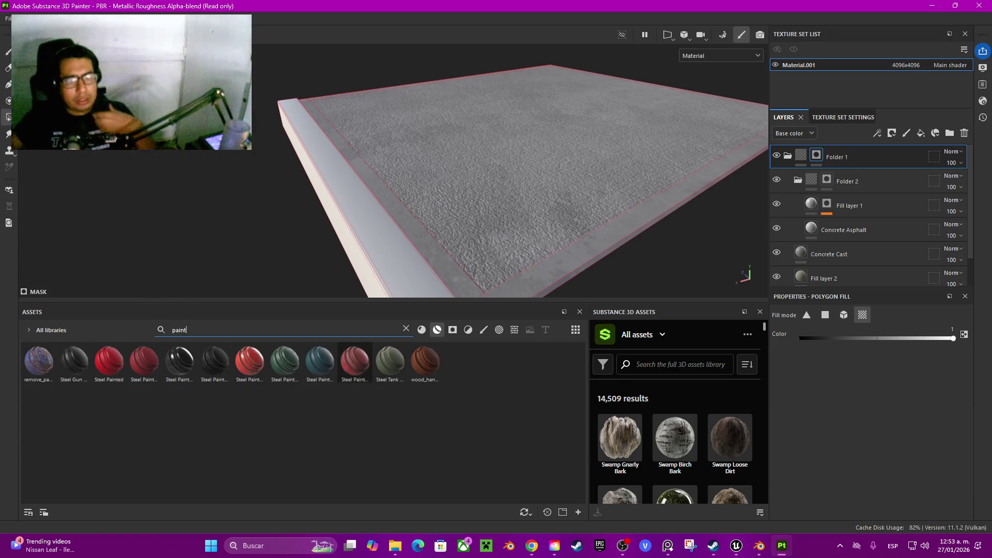
mouse_move(355, 362)
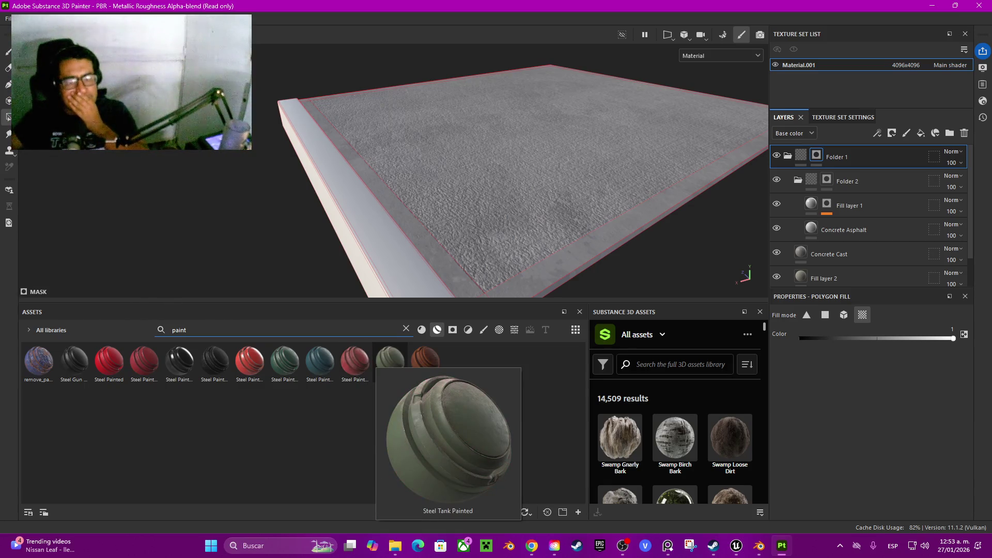
left_click(390, 362)
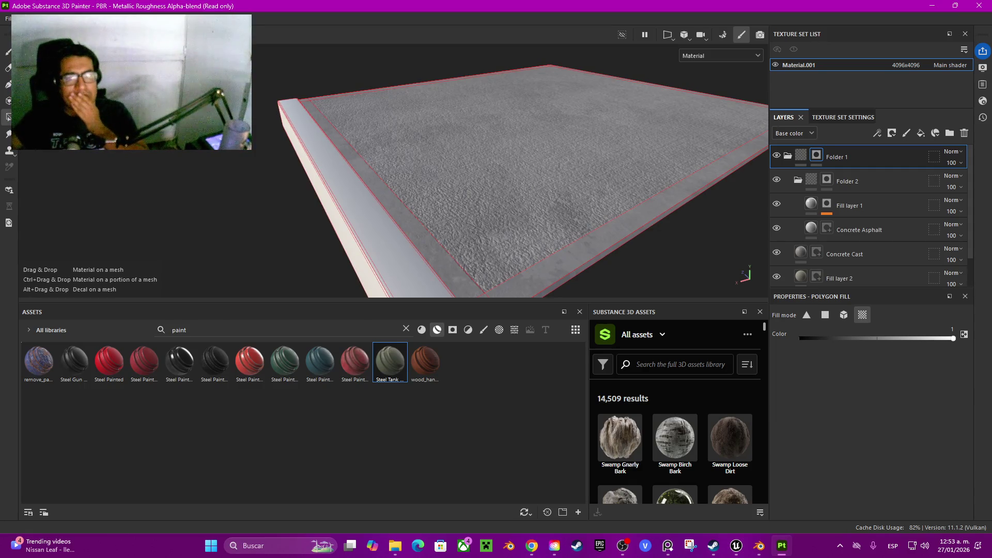
left_click_drag(390, 361, 465, 181)
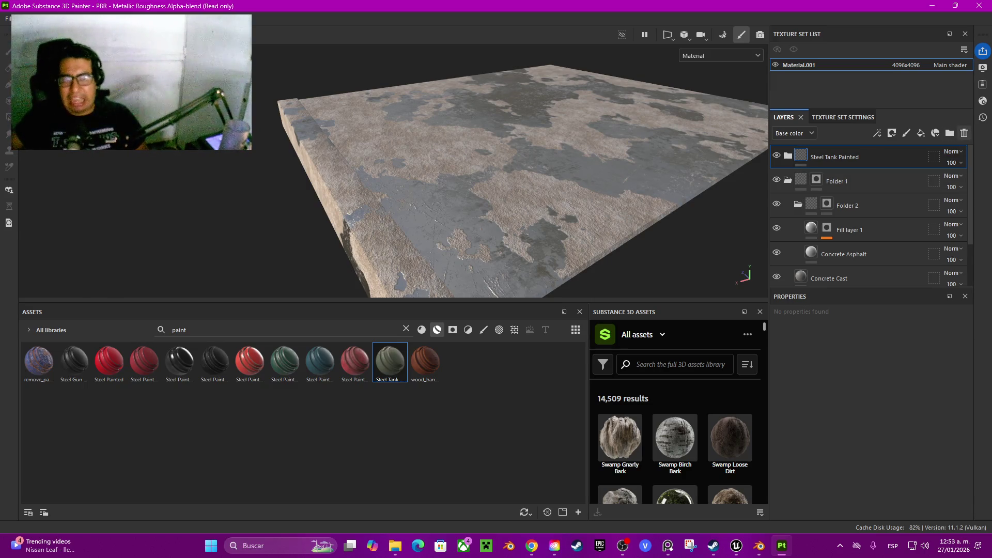
left_click(964, 134)
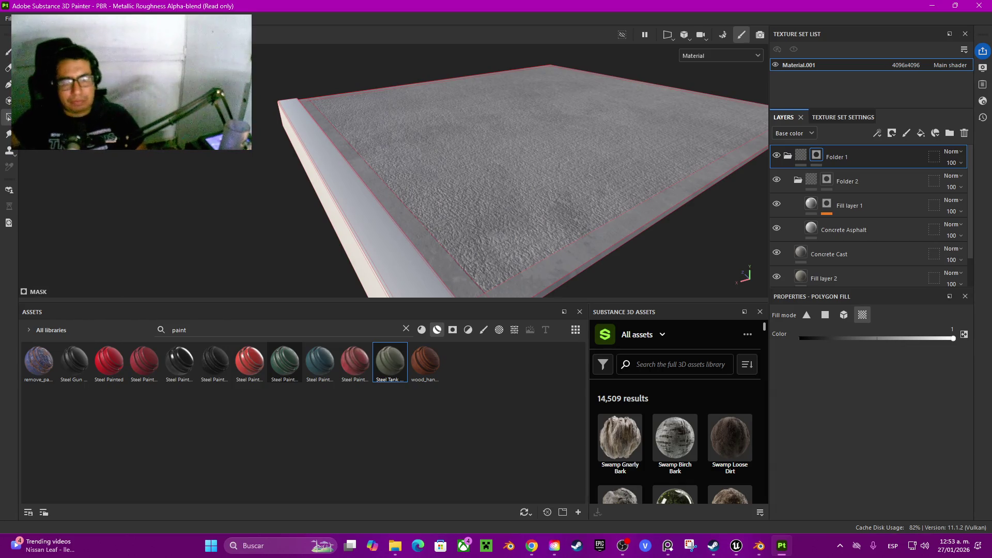
Try Steel Painted Scraped Green and Steel Painted on the slab, removing each afterwards
left_click(285, 362)
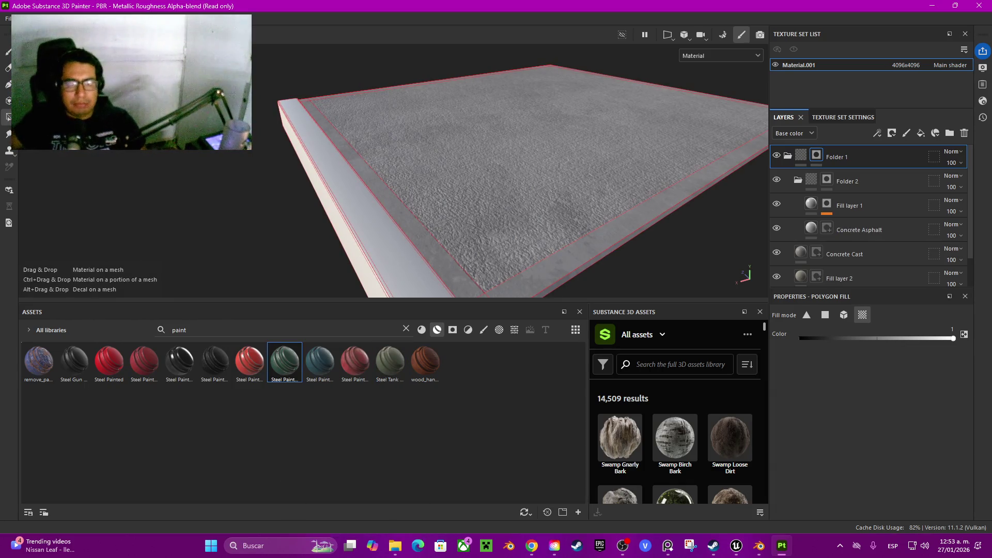
left_click_drag(285, 361, 517, 170)
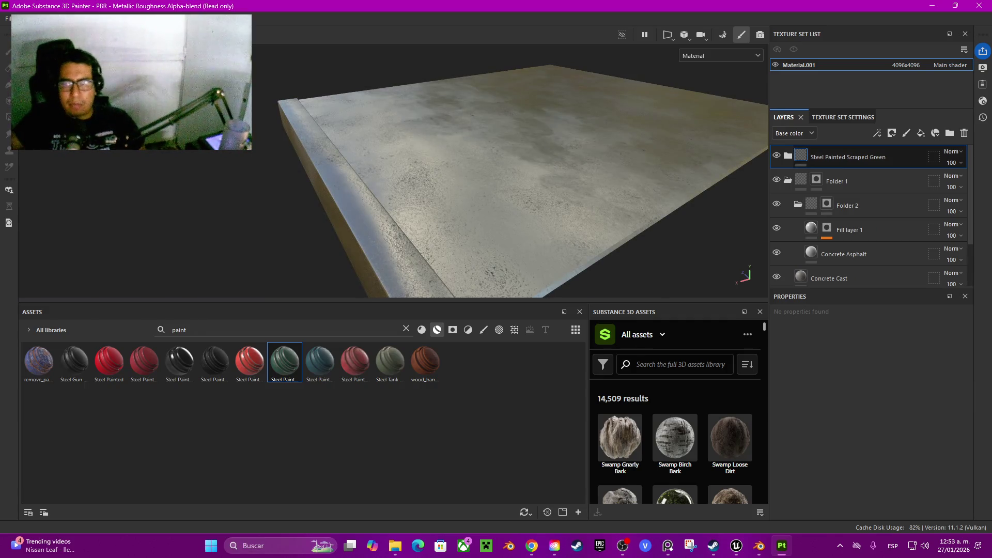
key("ctrl+z")
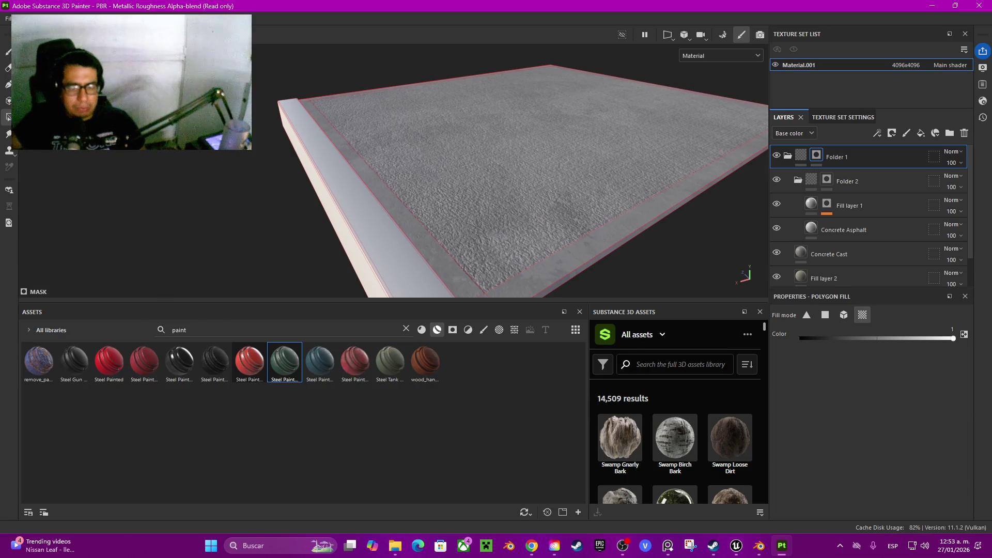
mouse_move(250, 361)
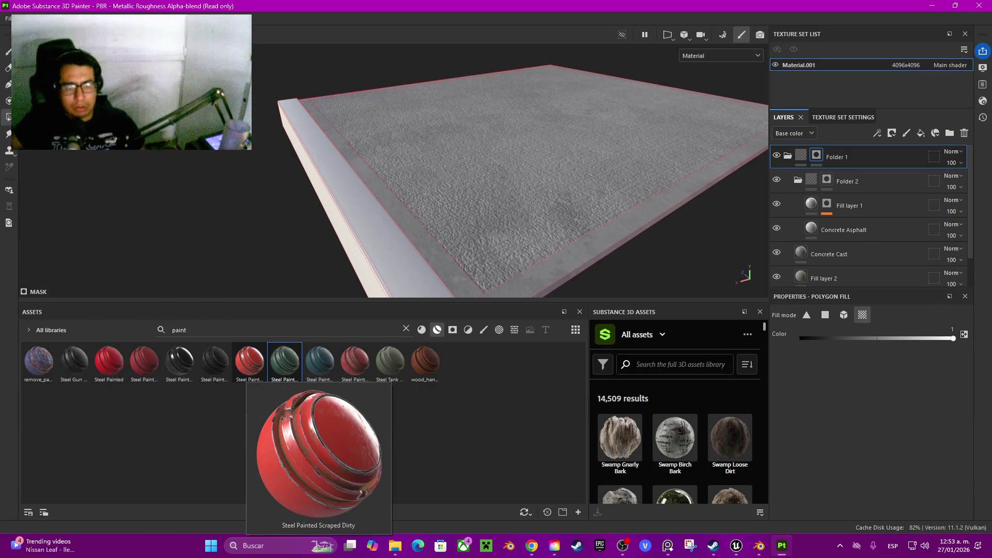
mouse_move(144, 361)
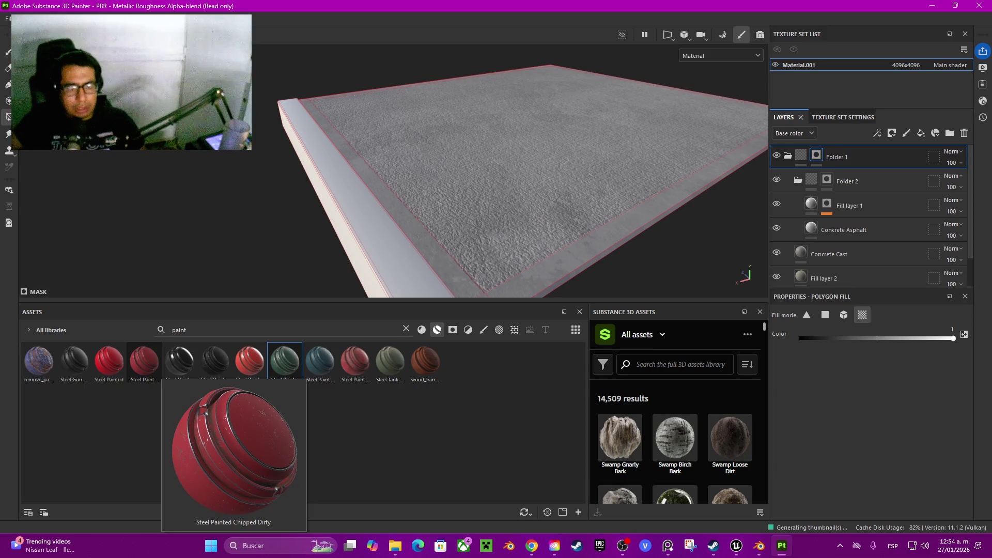
mouse_move(109, 362)
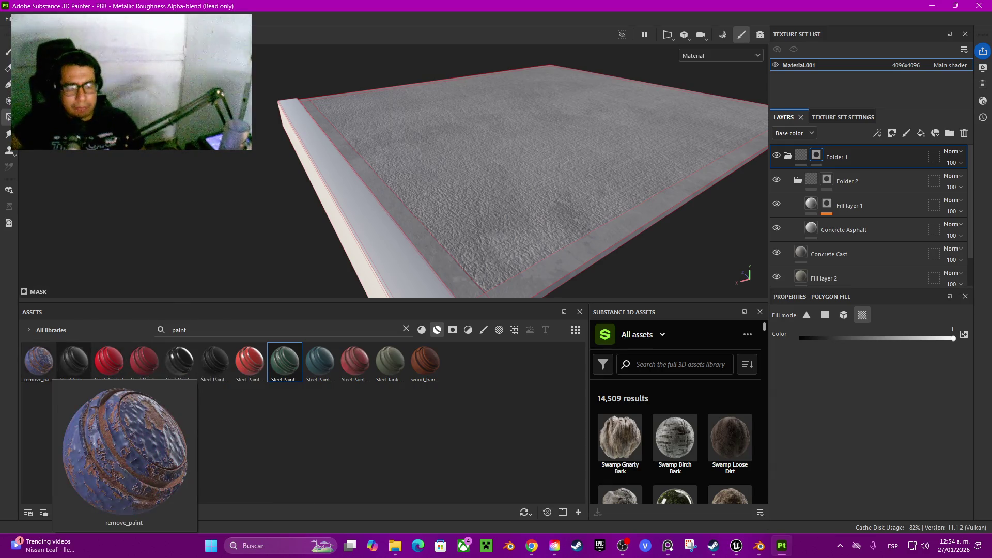
mouse_move(75, 362)
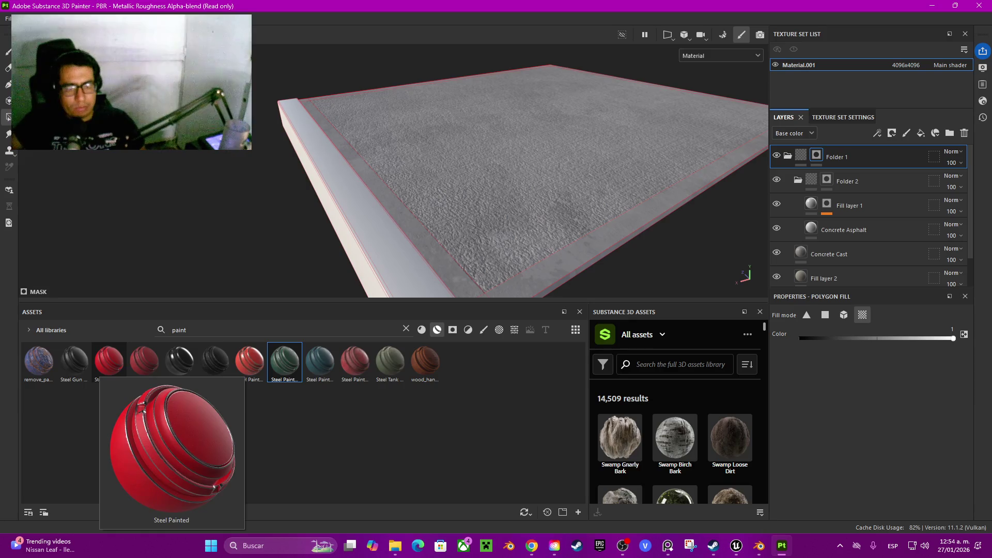
left_click(109, 362)
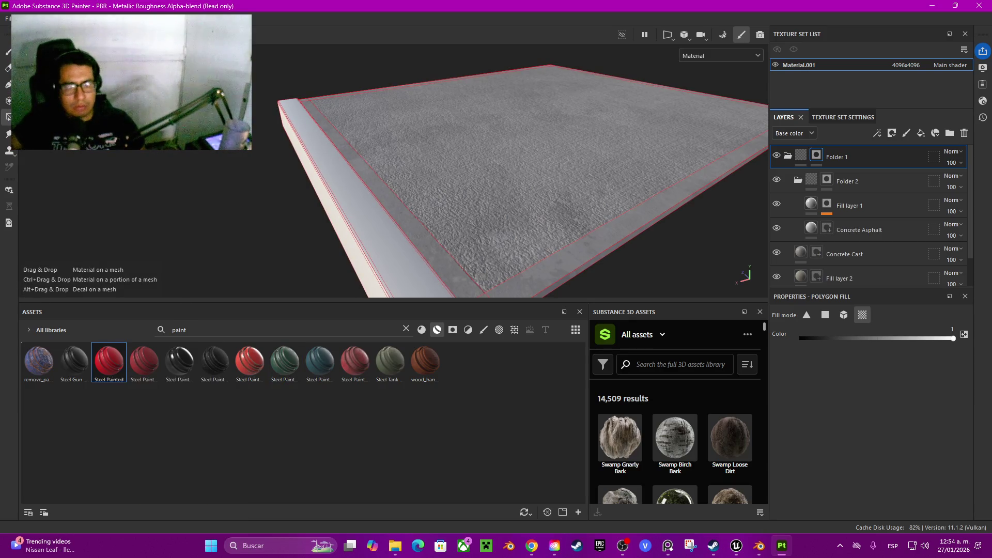
left_click_drag(517, 176, 517, 175)
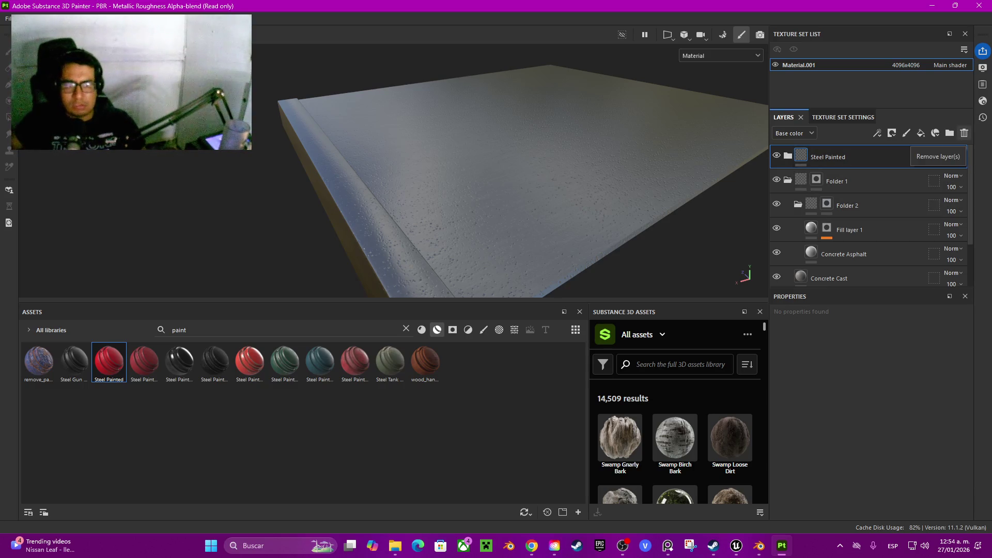
left_click(964, 133)
Try the wood_handpainted smart material on the slab, then delete its layer
mouse_move(74, 365)
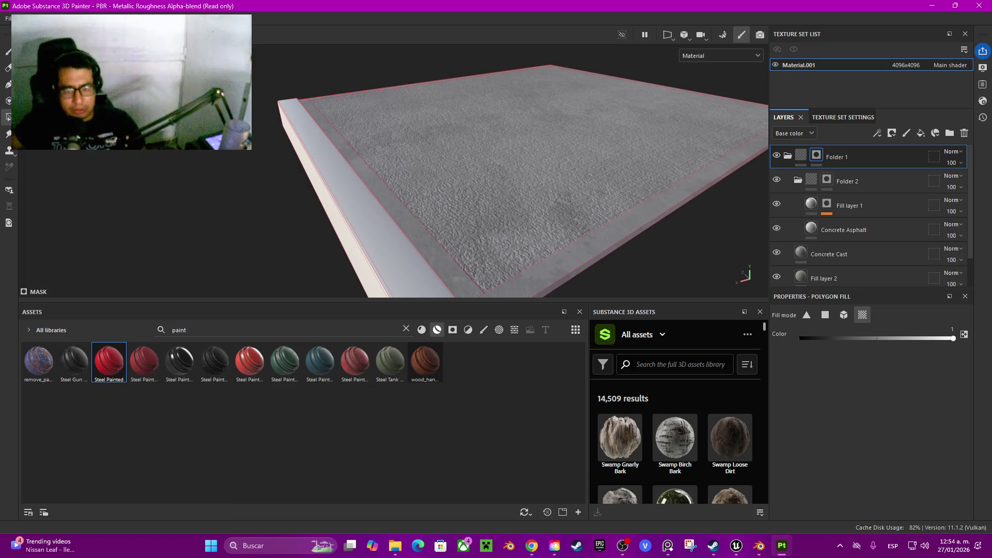
mouse_move(425, 361)
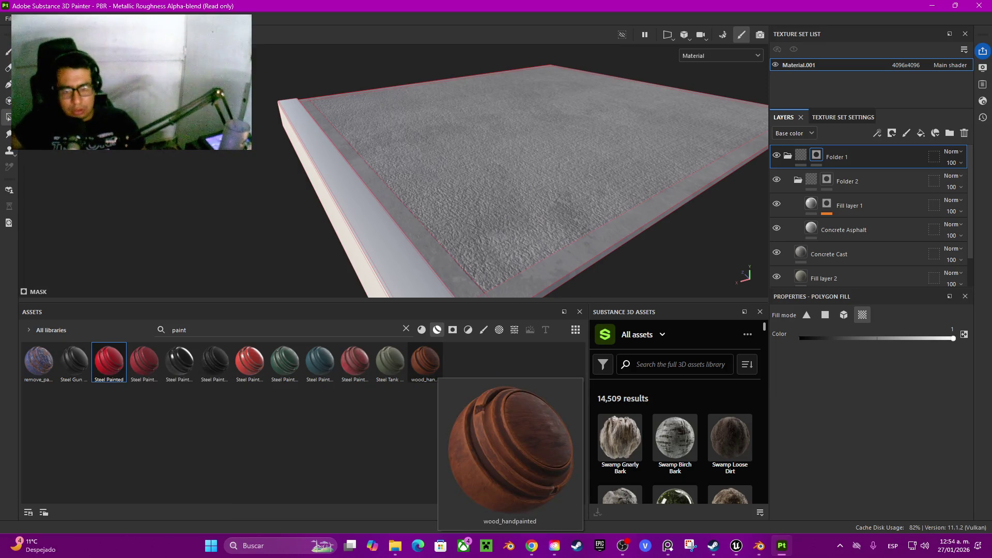
left_click(425, 362)
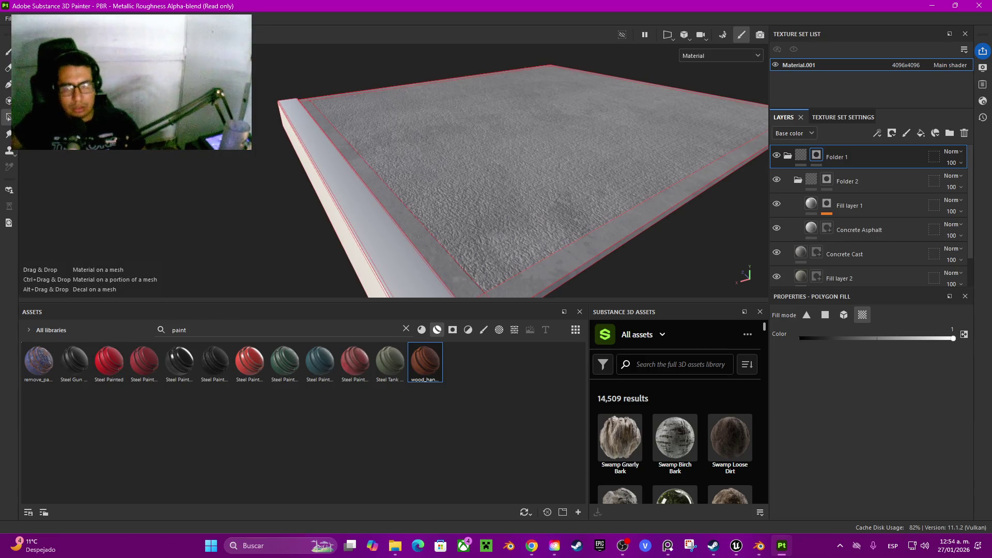
left_click_drag(491, 170, 491, 171)
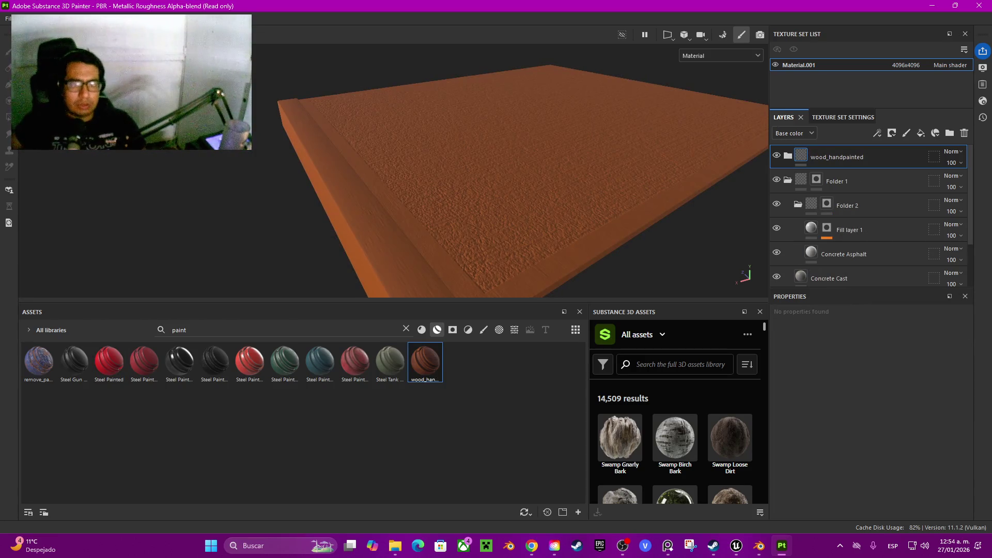
left_click(964, 133)
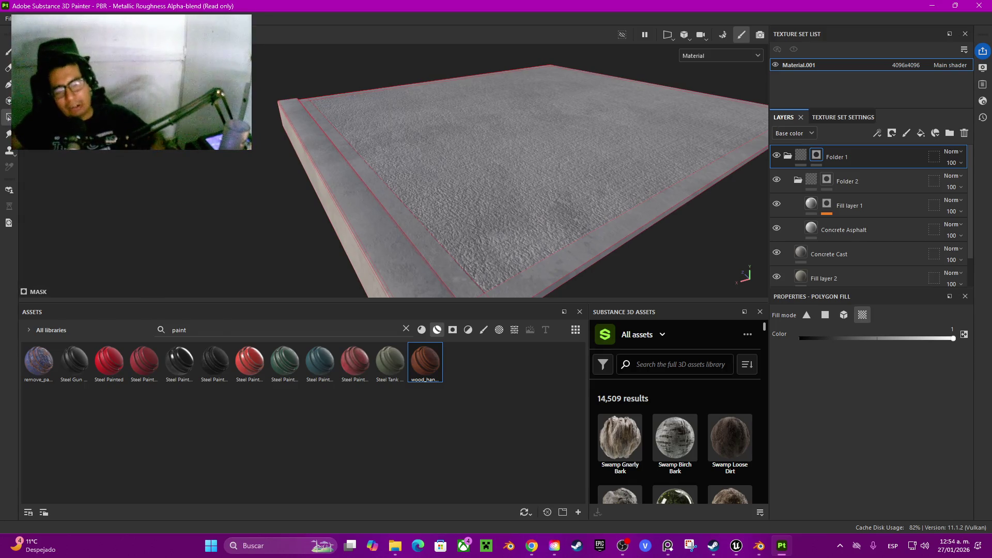
Orbit to the slab's front corner and add a new fill layer atop the stack
left_click_drag(521, 171, 522, 150)
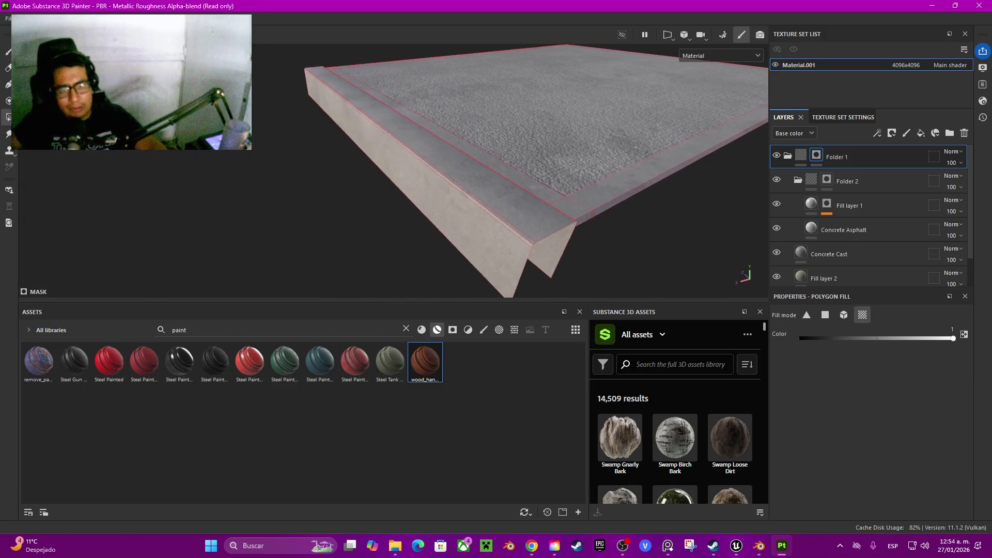
scroll(522, 170, "up", 3)
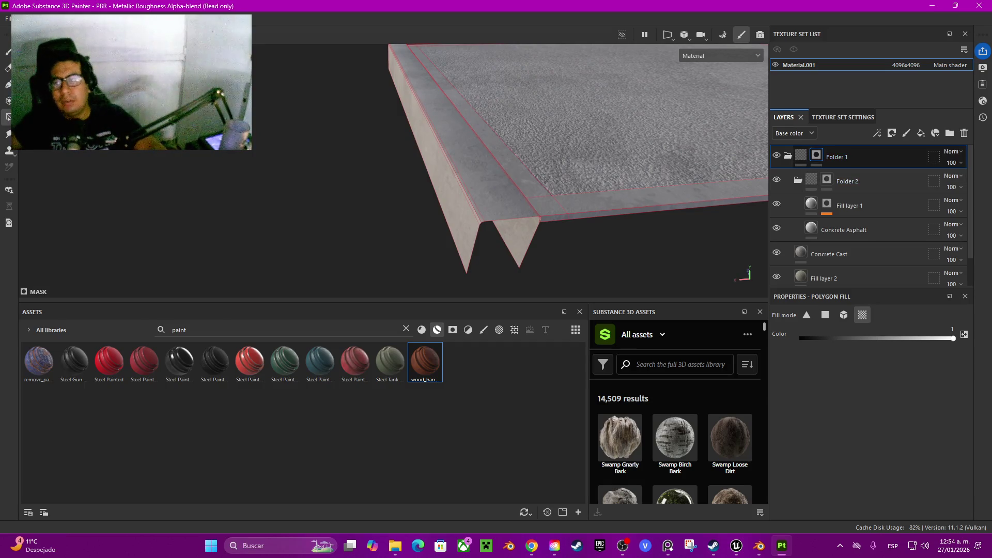
left_click(921, 133)
scroll(868, 217, "down", 2)
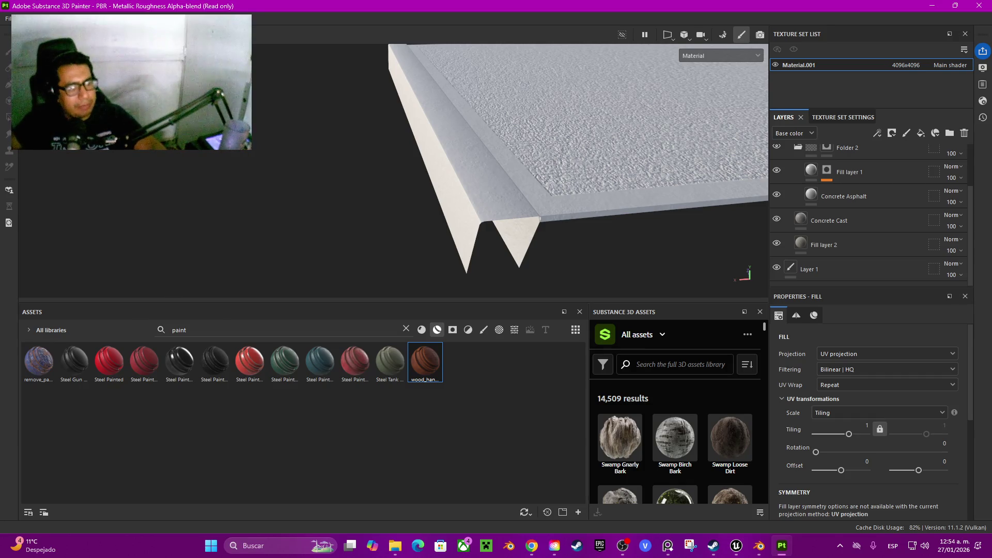
Give the fill layer an orange base colour and enable roughness at 0.55
scroll(868, 393, "down", 5)
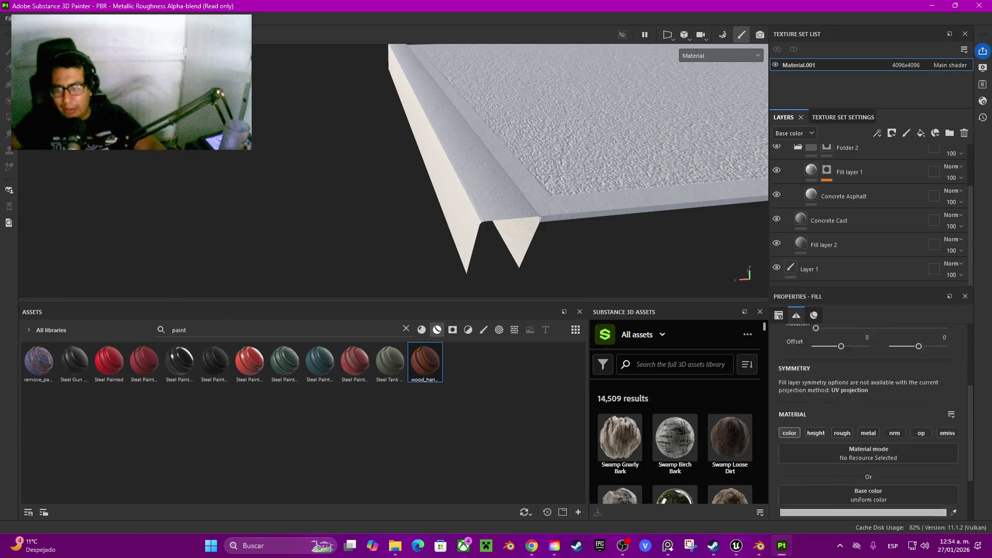
left_click(953, 434)
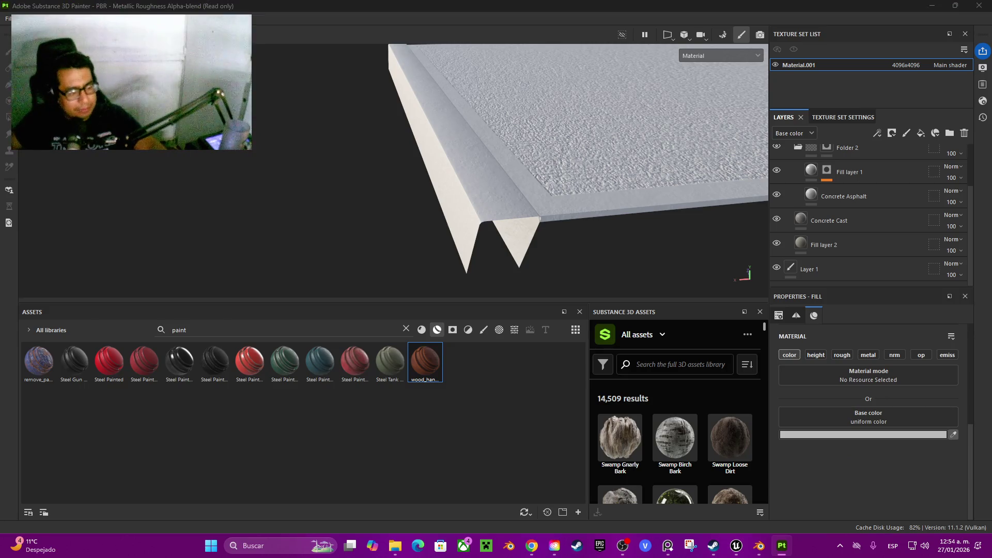
key("Return")
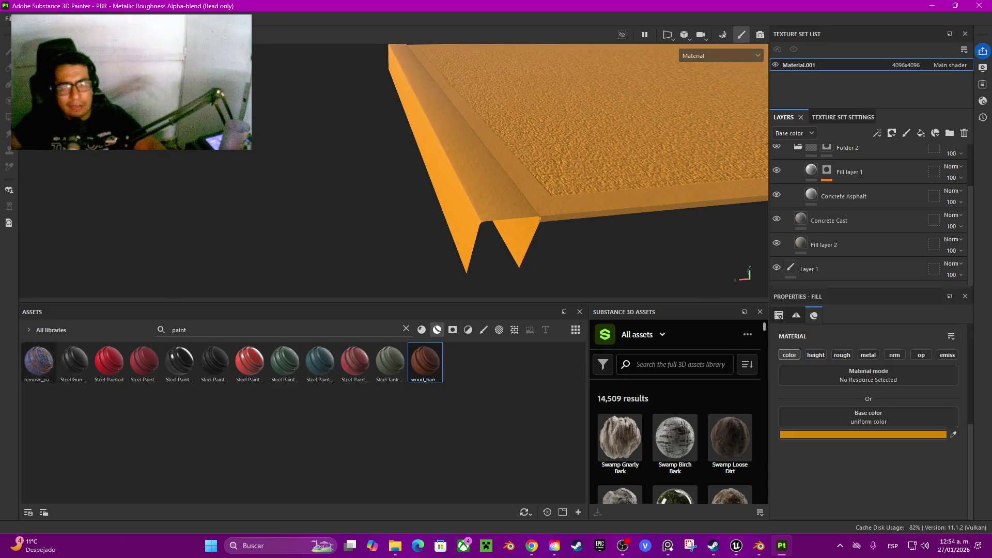
scroll(868, 212, "up", 3)
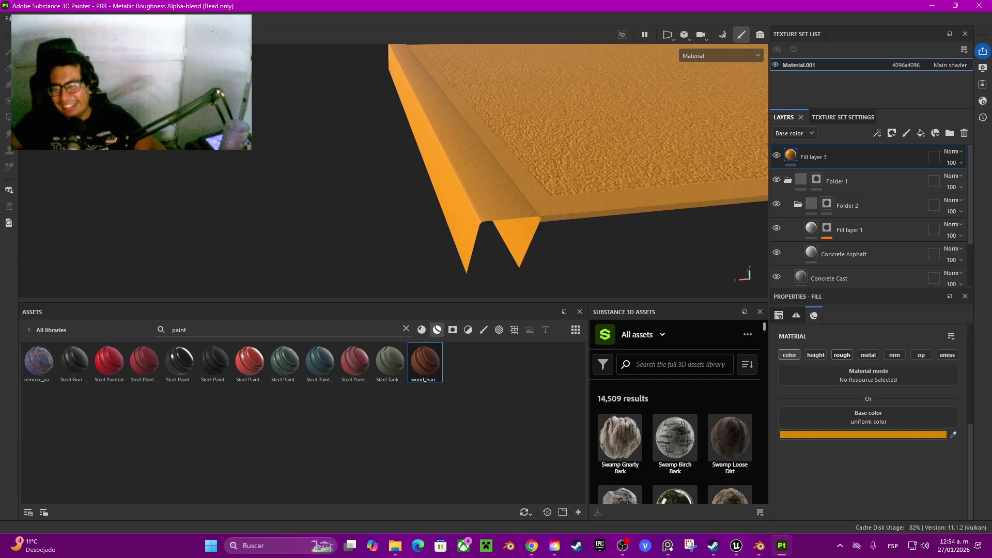
left_click(842, 354)
left_click(937, 472)
type("0.55")
key("Return")
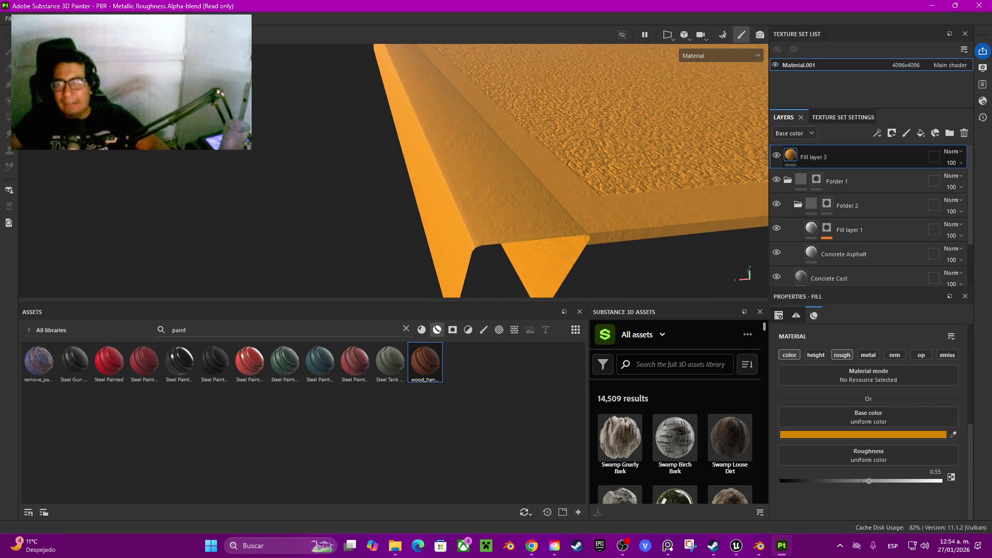
Check the Concrete Asphalt and Concrete Cast layers, then reselect Fill layer 3
left_click(844, 254)
scroll(868, 217, "down", 2)
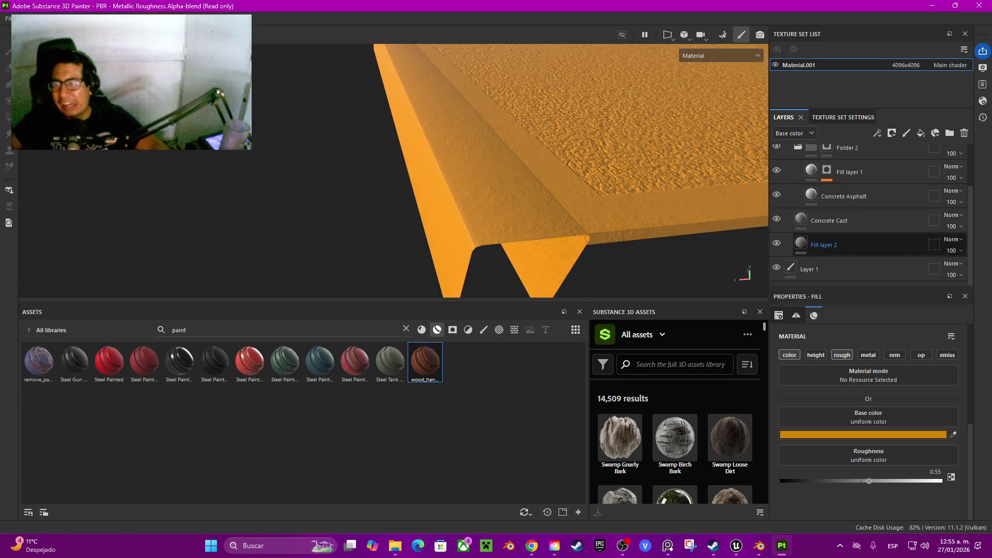
left_click(829, 221)
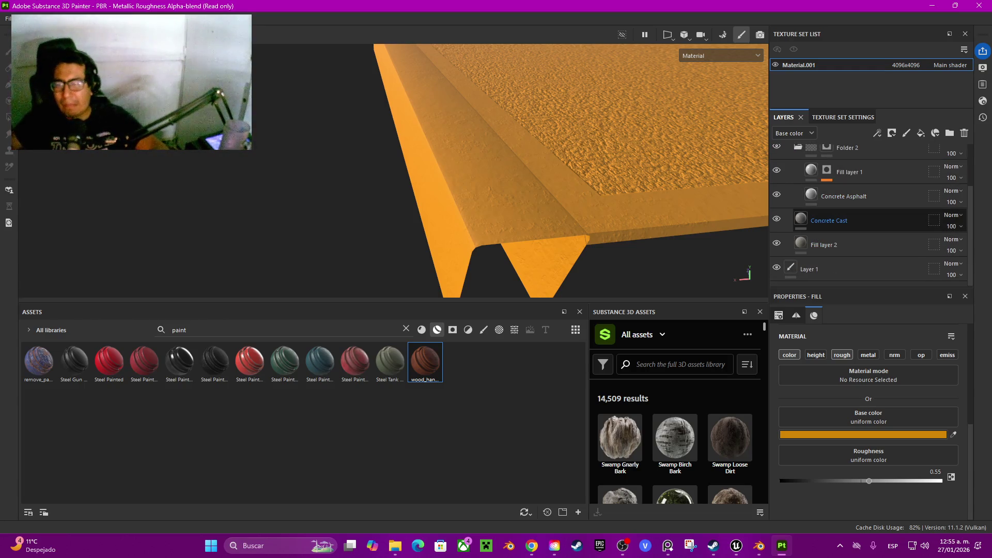
key("Up")
key("Up")
key("Up")
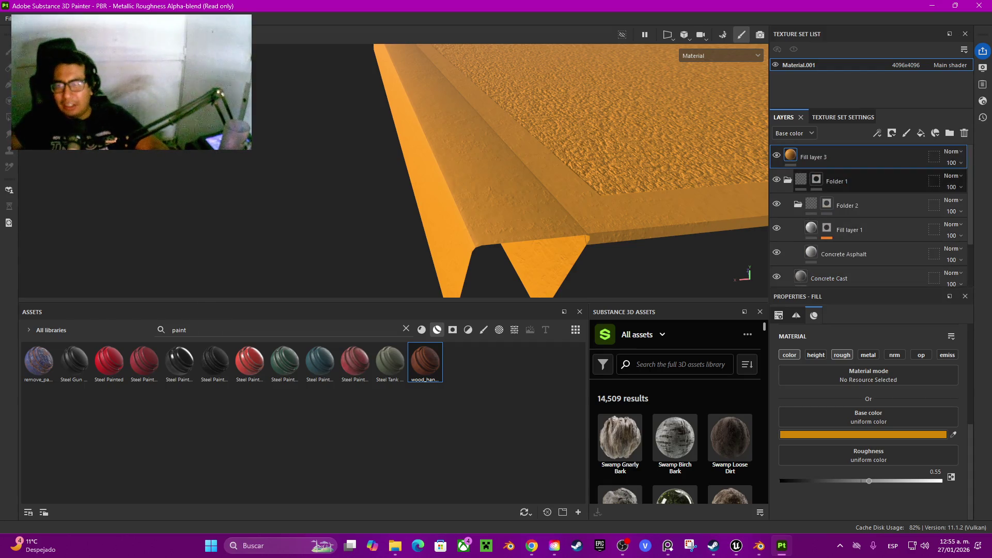
Add a black mask to Fill layer 3 to hide its orange, and bring up the mask's options
right_click(832, 157)
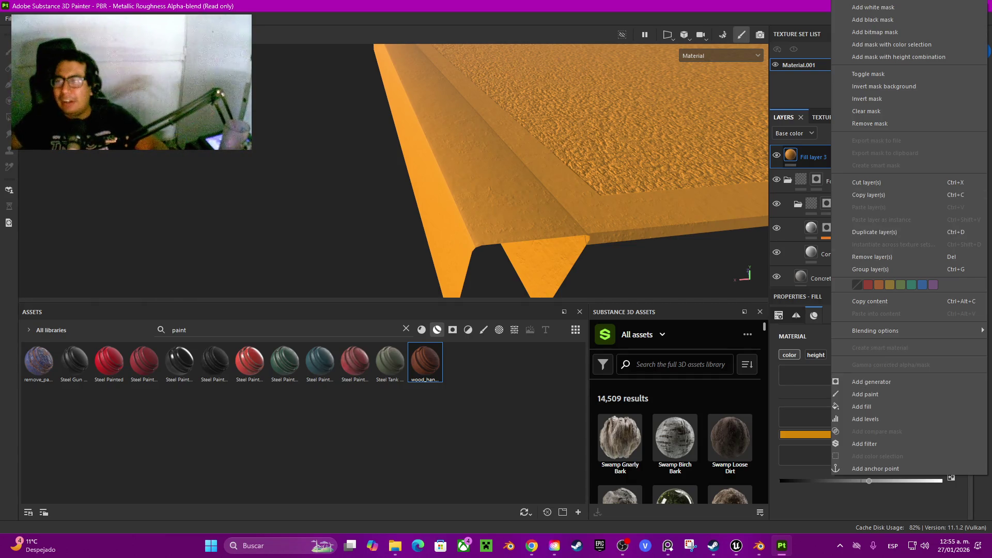
key("Escape")
right_click(808, 154)
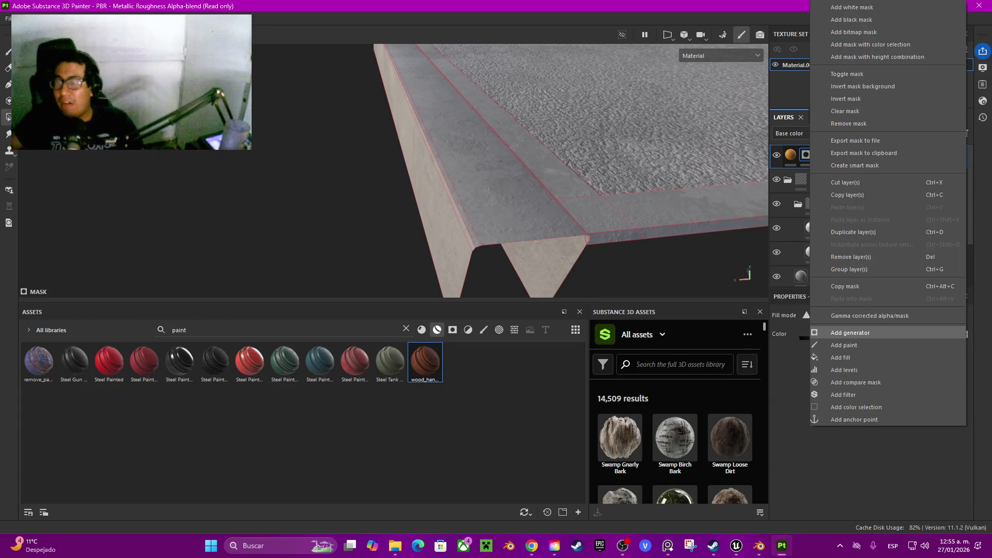
Drive Fill layer 3's mask with a Dirt generator and view the slab edge
left_click(850, 333)
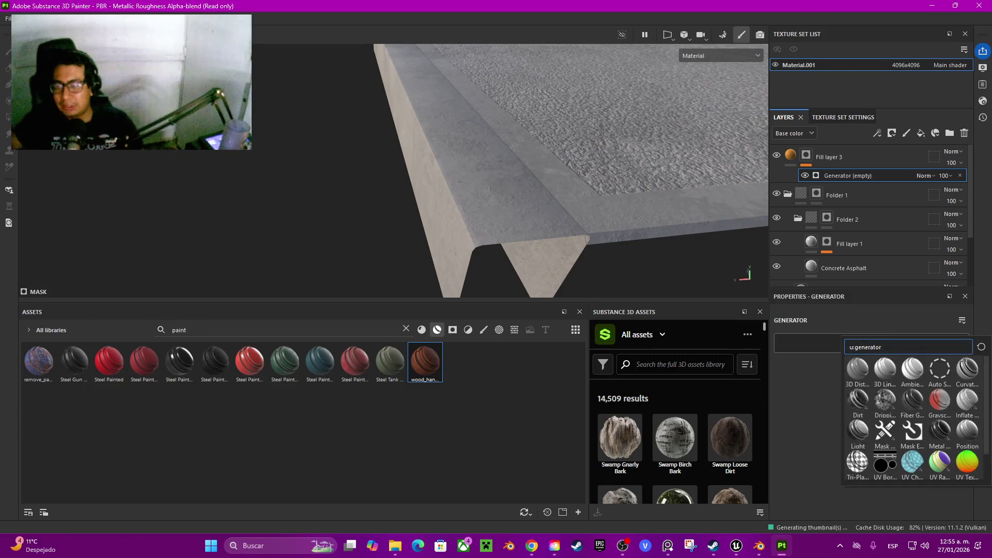
mouse_move(859, 399)
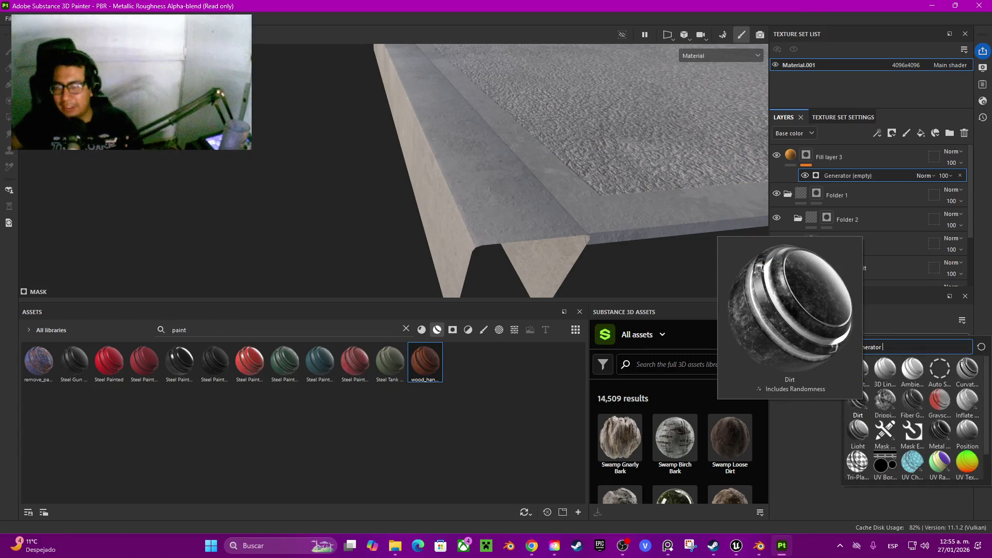
left_click(858, 399)
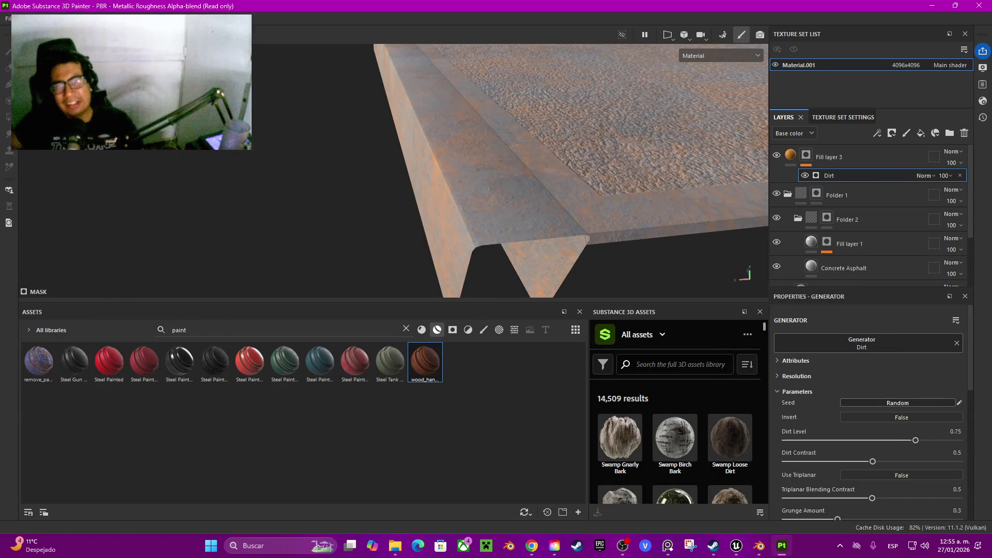
left_click_drag(569, 171, 569, 140)
scroll(572, 171, "up", 5)
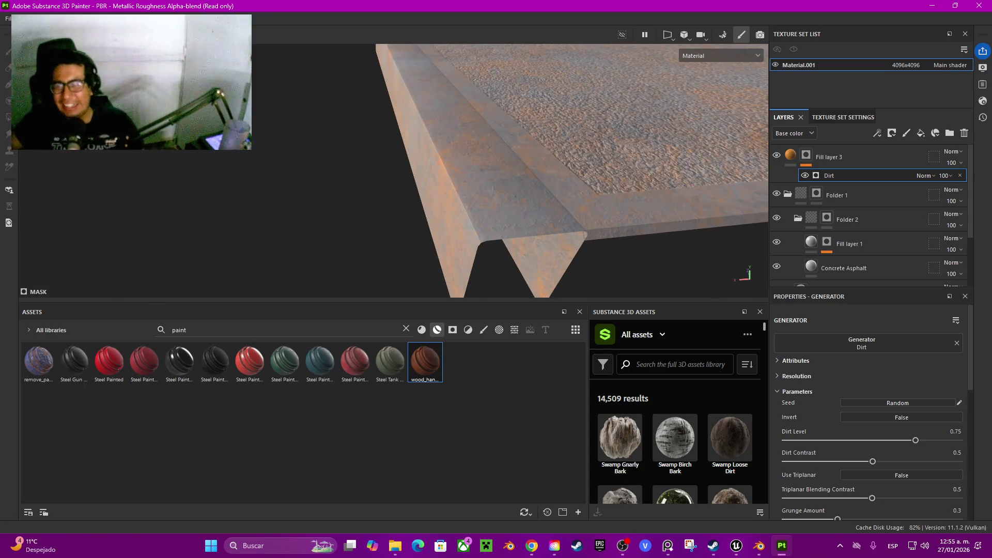
scroll(868, 403, "down", 1)
left_click(862, 312)
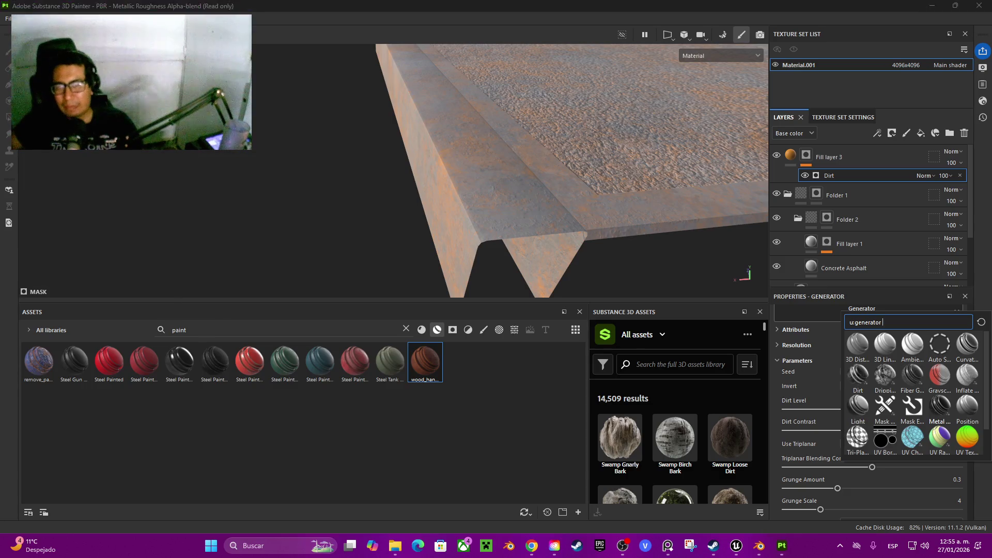
Try Metal Edge Wear with Triplanar and Invert toggled, then clear the generator
left_click(940, 406)
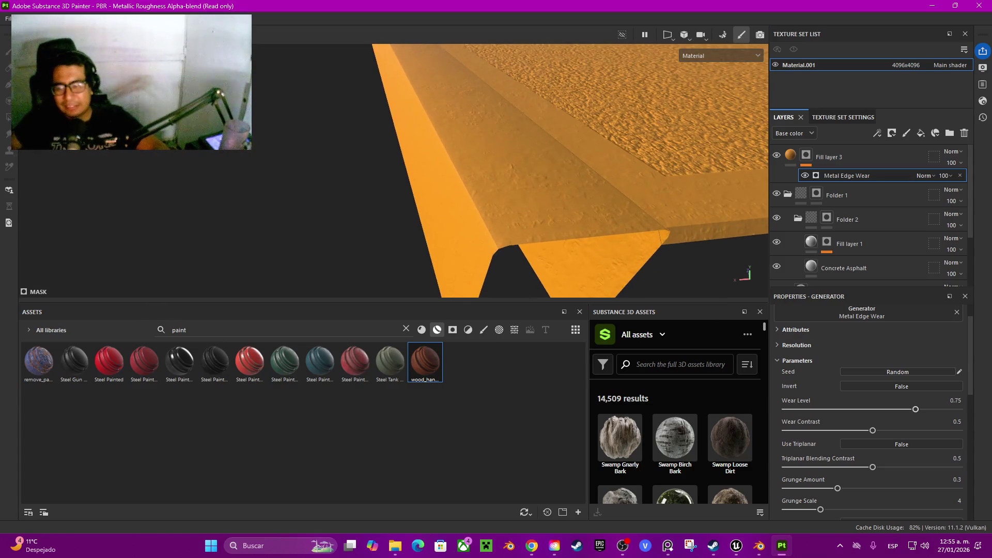
left_click(901, 444)
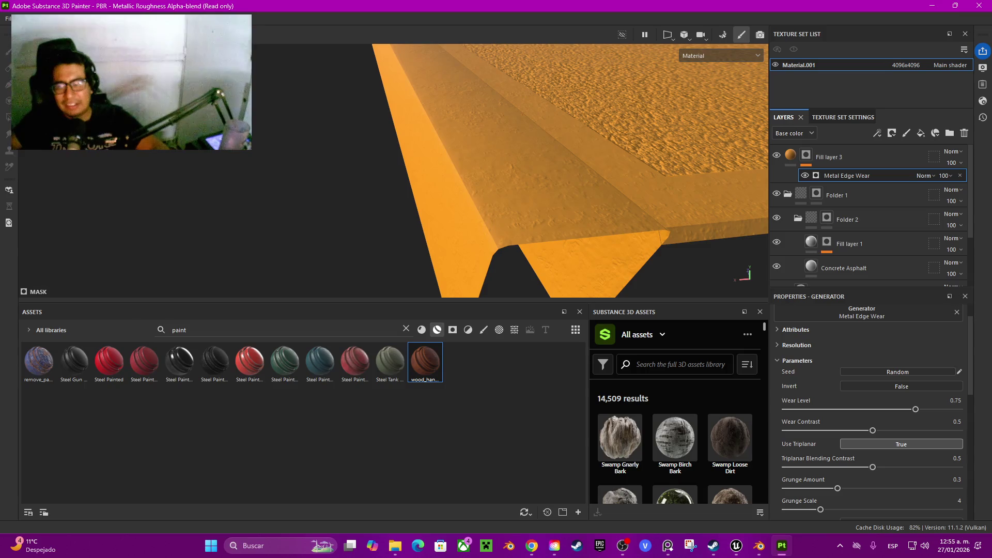
left_click(901, 444)
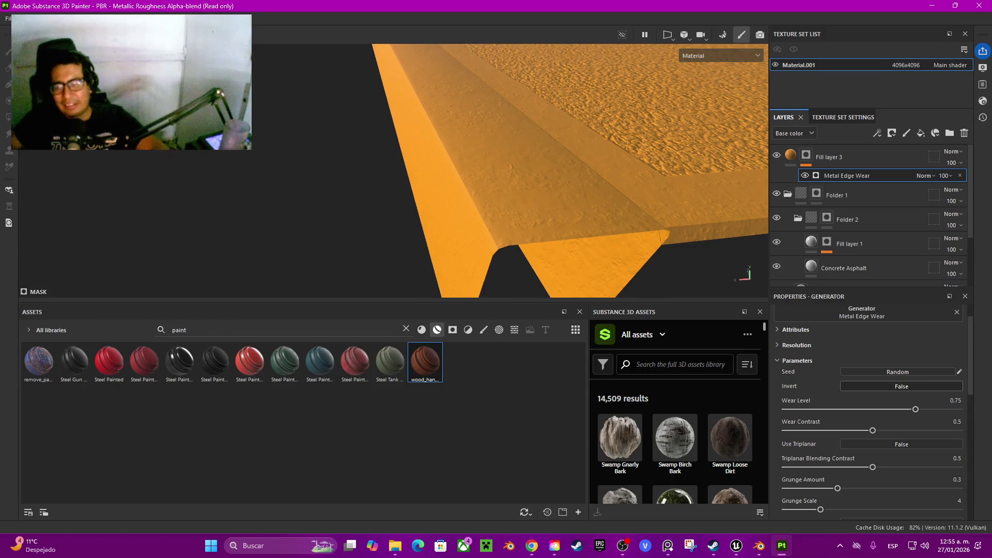
left_click(901, 386)
left_click(902, 386)
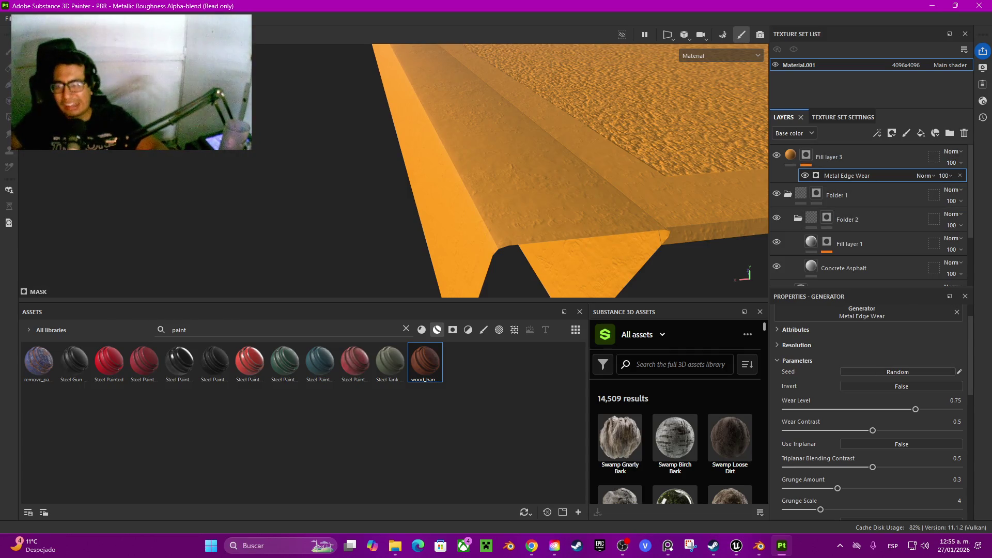
scroll(868, 413, "up", 1)
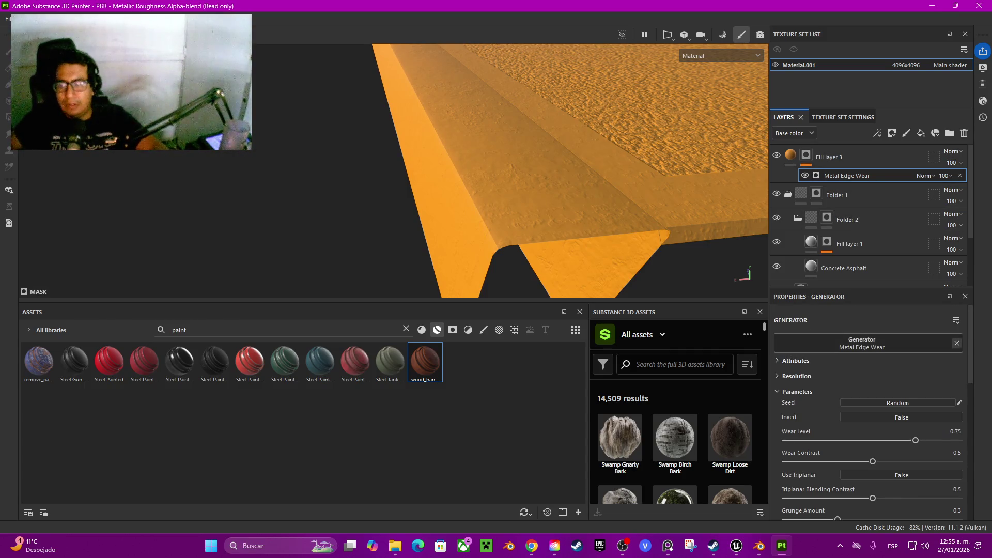
left_click(956, 343)
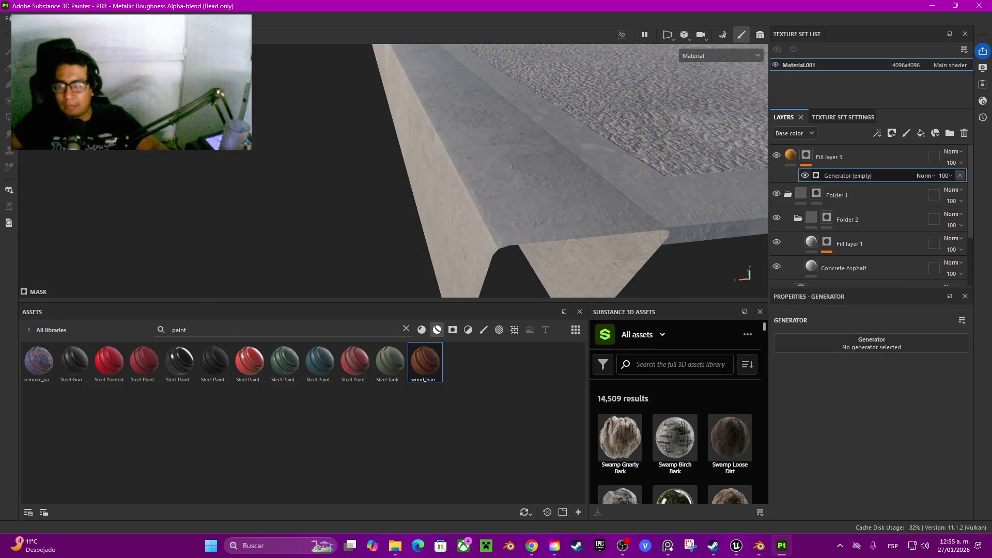
Delete the empty generator and add a fill effect to Fill layer 3's mask
left_click(960, 176)
right_click(807, 155)
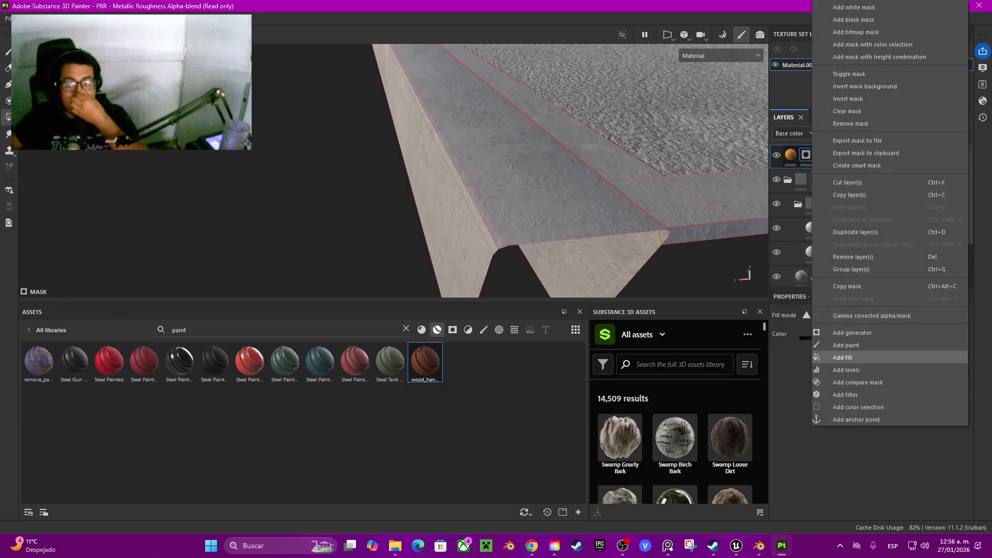
left_click(842, 358)
left_click(868, 357)
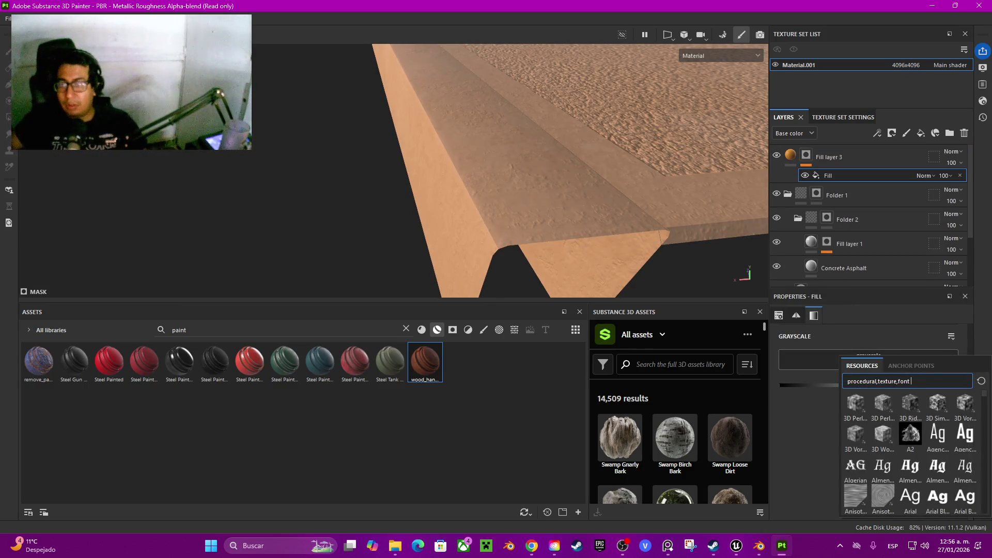
Browse the grayscale resources and choose Grunge Cobweb as the mask's fill texture
scroll(909, 450, "down", 5)
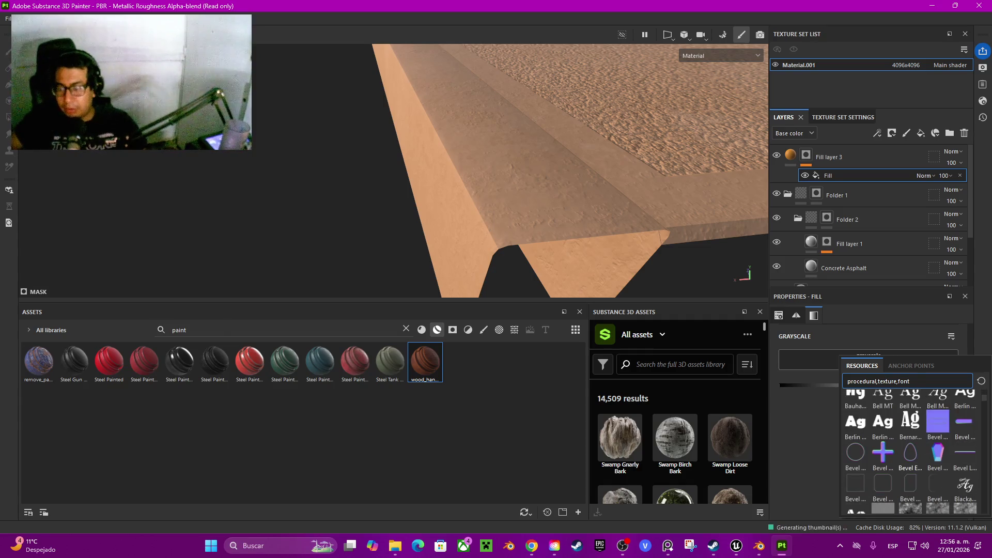
scroll(910, 449, "down", 3)
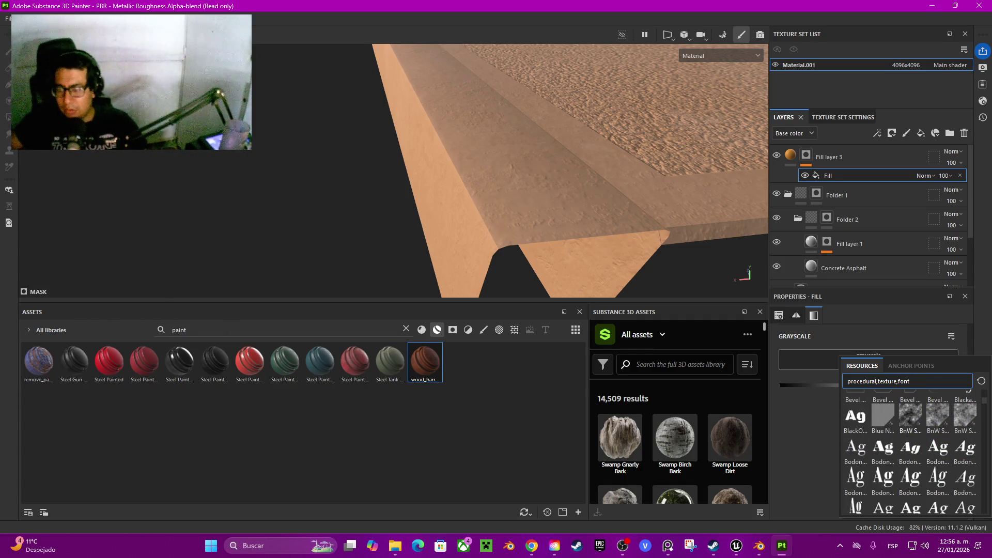
mouse_move(910, 416)
scroll(909, 449, "down", 6)
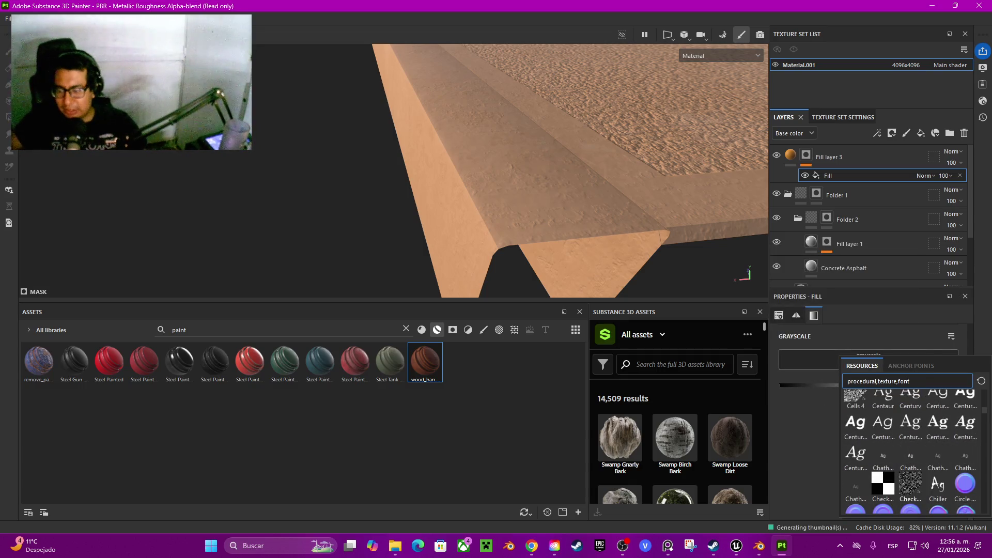
scroll(910, 467, "down", 3)
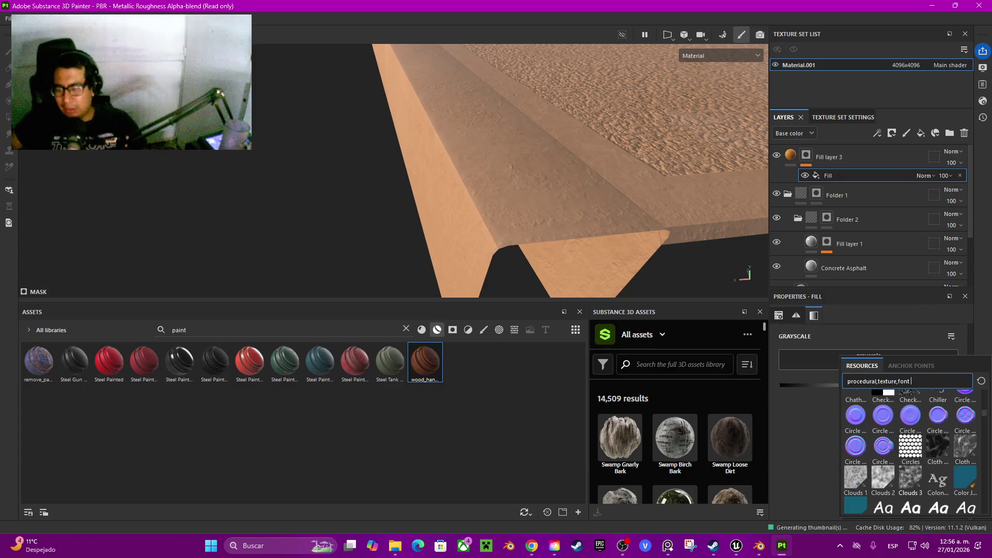
mouse_move(910, 477)
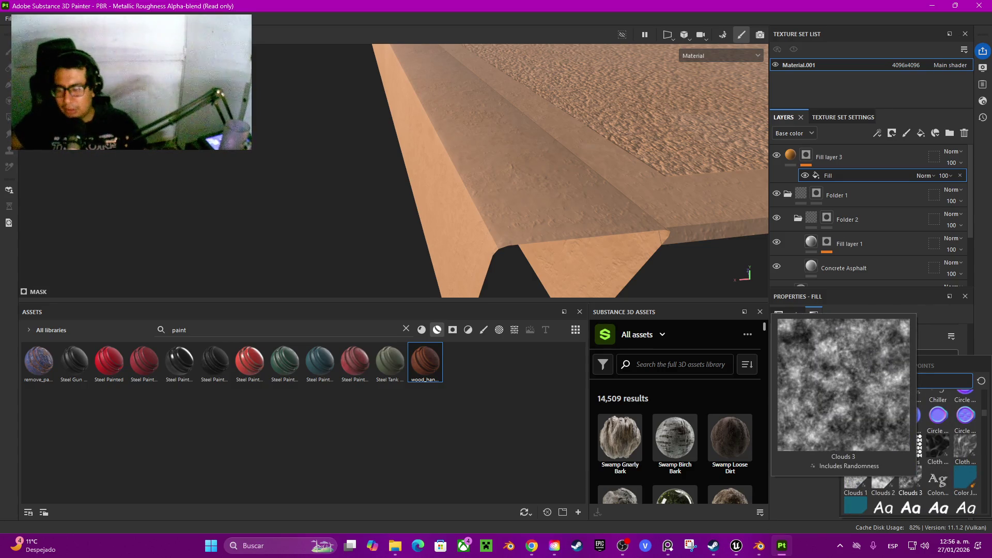
scroll(910, 478, "down", 3)
scroll(910, 478, "down", 5)
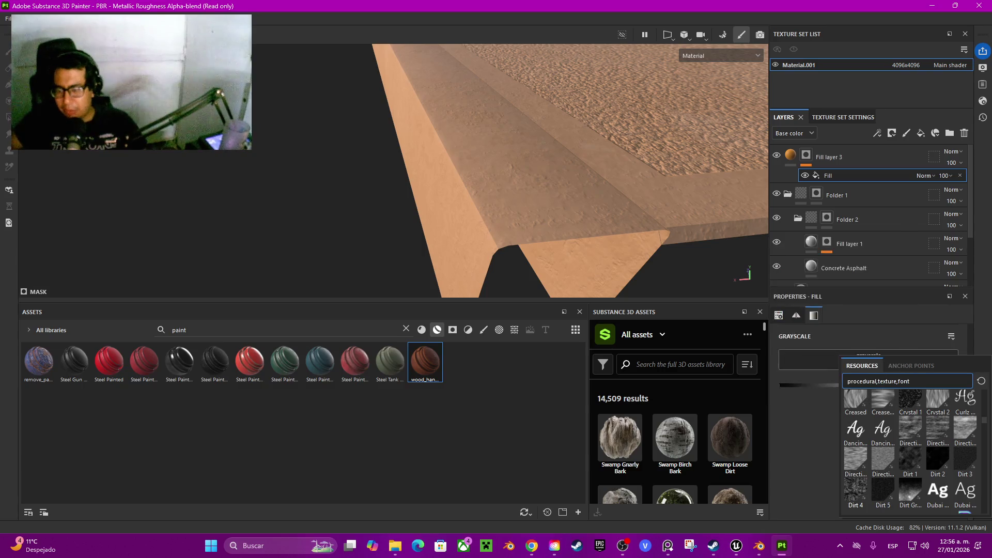
mouse_move(856, 489)
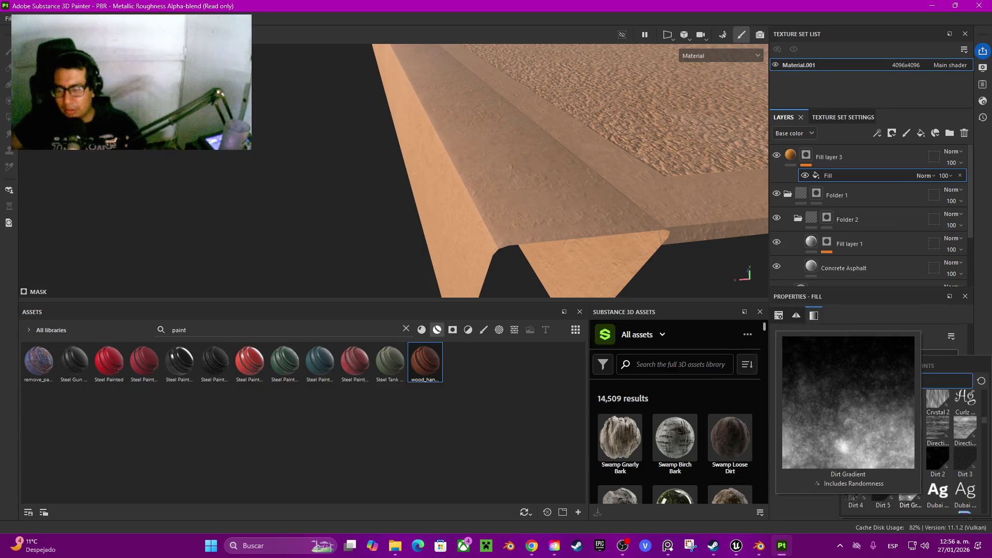
scroll(910, 488, "down", 3)
scroll(910, 450, "down", 6)
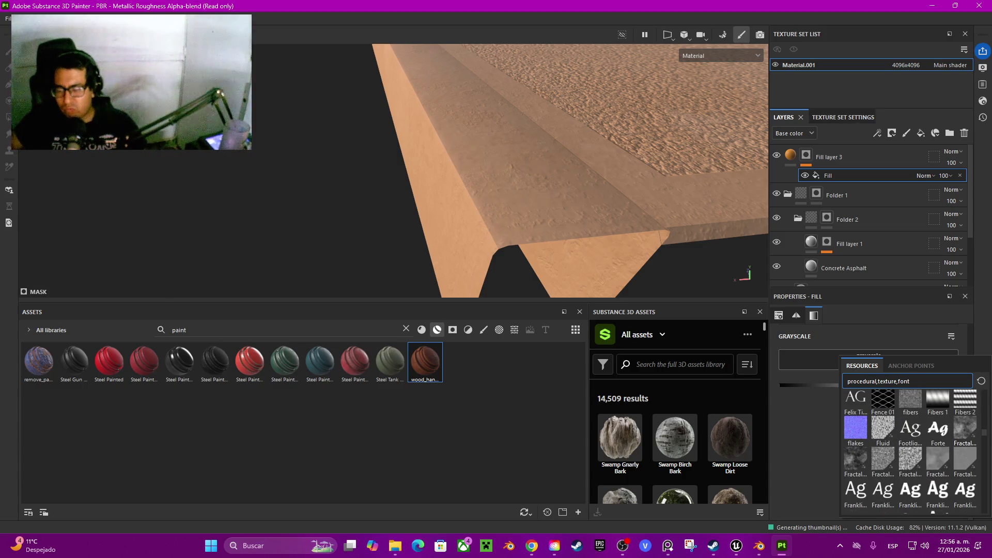
scroll(910, 450, "down", 3)
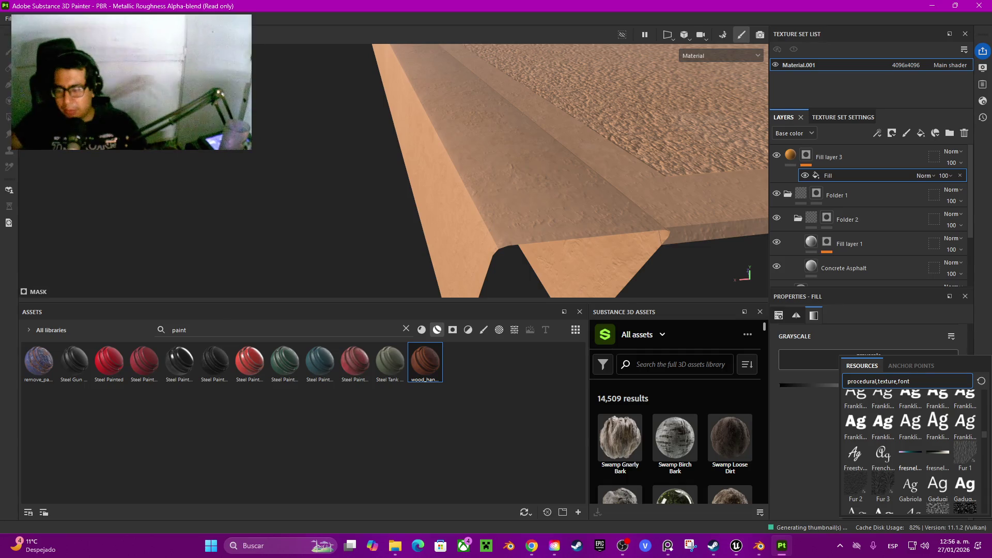
mouse_move(938, 485)
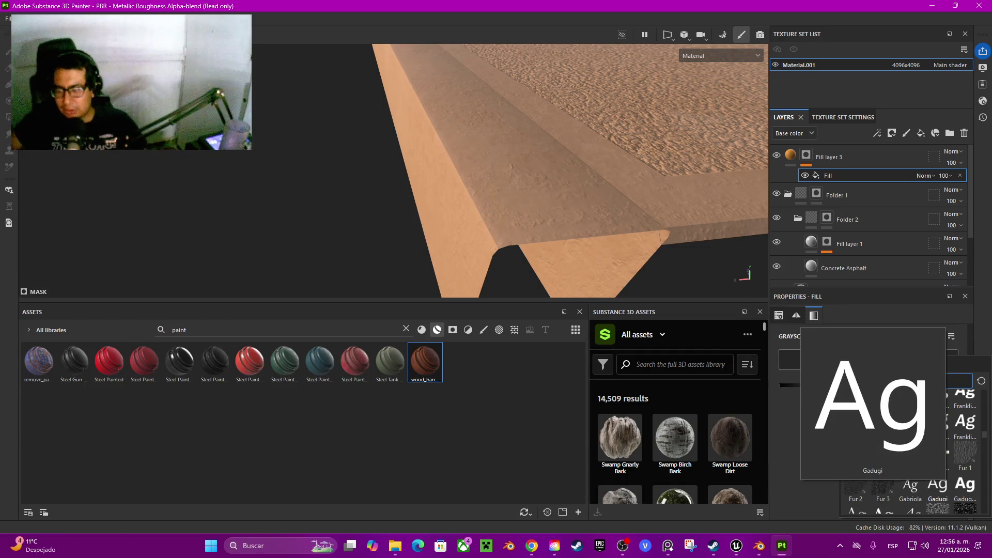
scroll(938, 485, "down", 3)
scroll(910, 450, "down", 3)
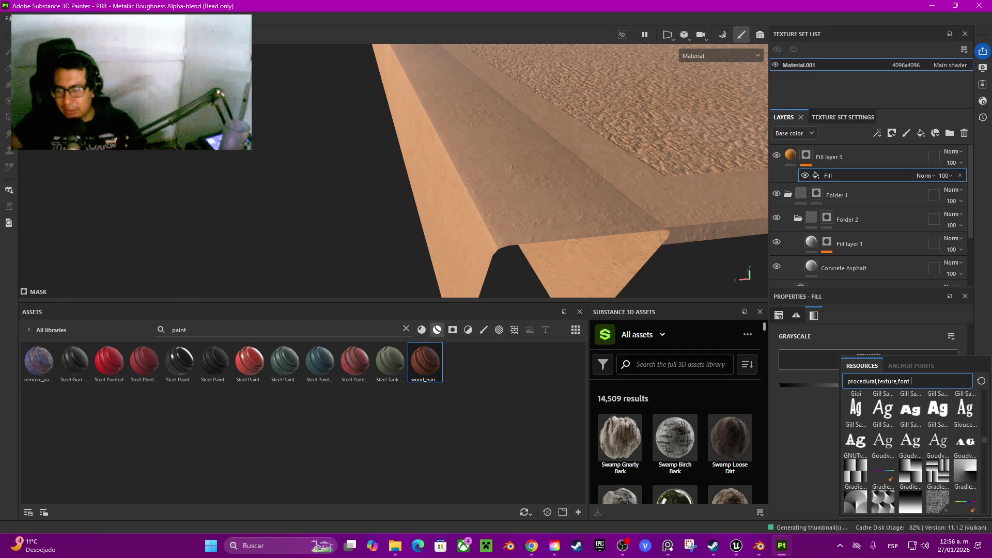
scroll(910, 450, "down", 5)
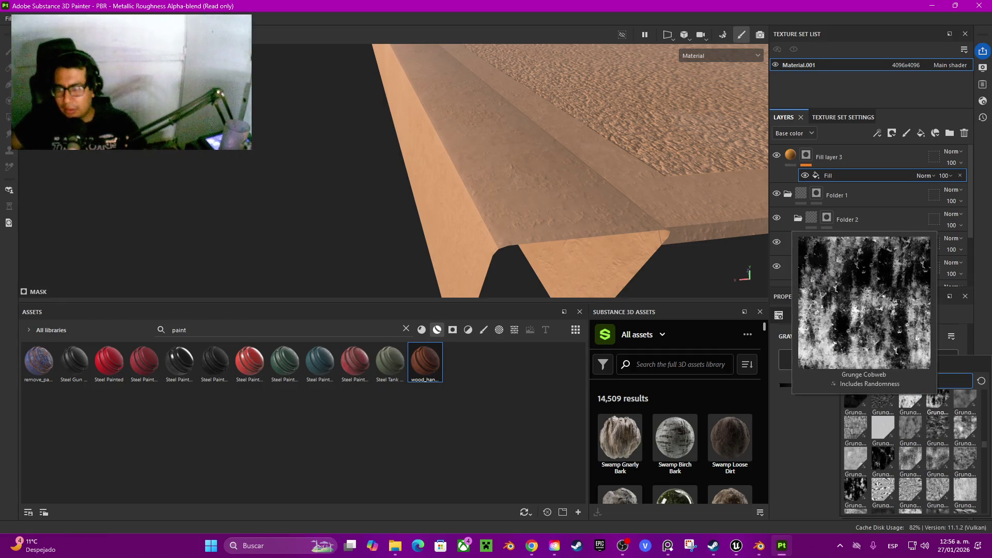
left_click(937, 403)
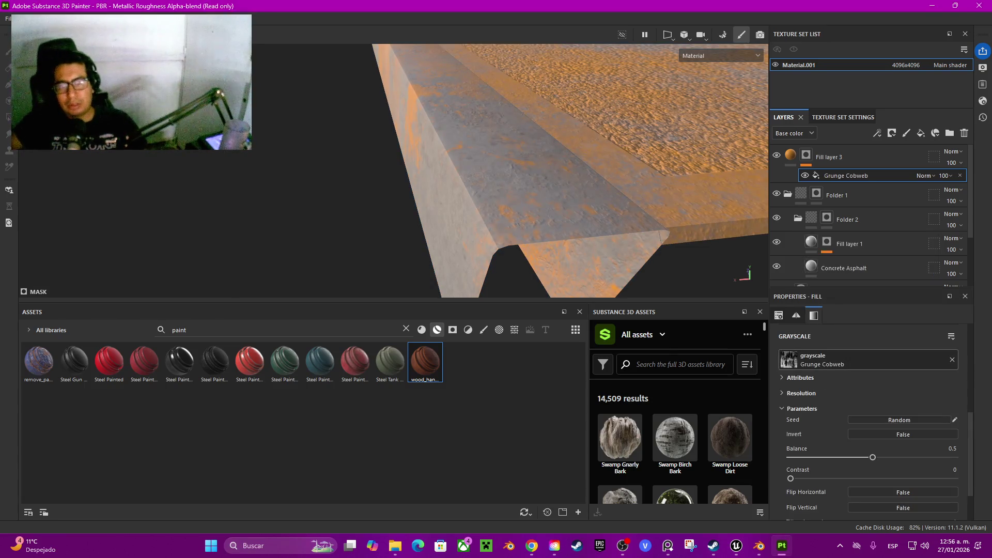
Orbit out to see the orange-mottled slab and open Fill layer 3's mask options
left_click_drag(672, 207, 403, 227, "alt")
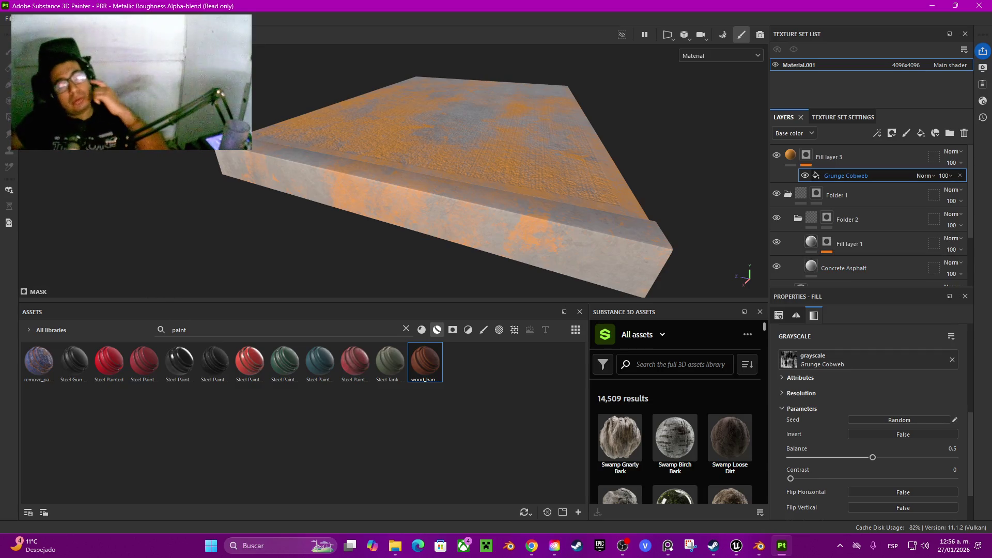
left_click(806, 156)
right_click(806, 155)
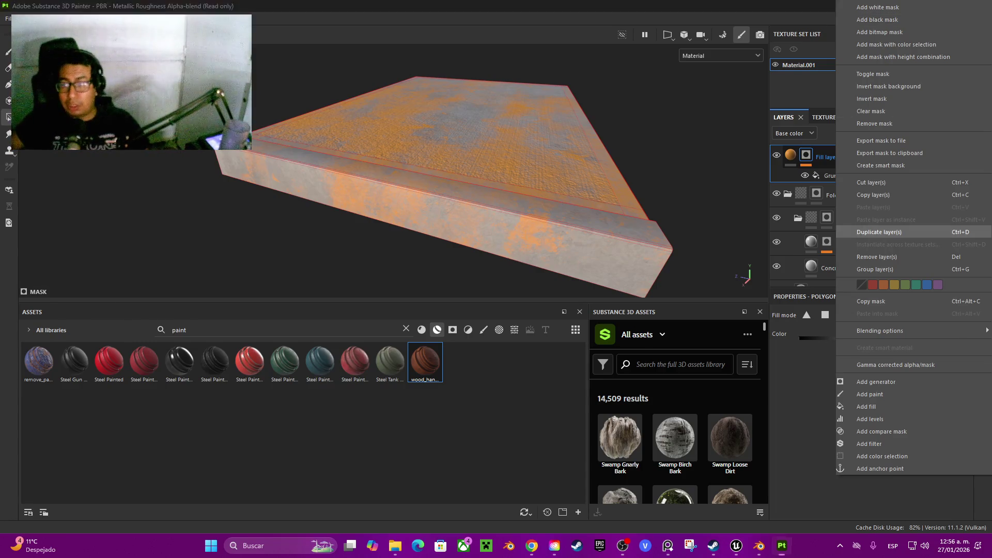
Duplicate Fill layer 3 as Fill layer 4, remove Grunge Cobweb from both, and disable Fill layer 4's colour
left_click(879, 232)
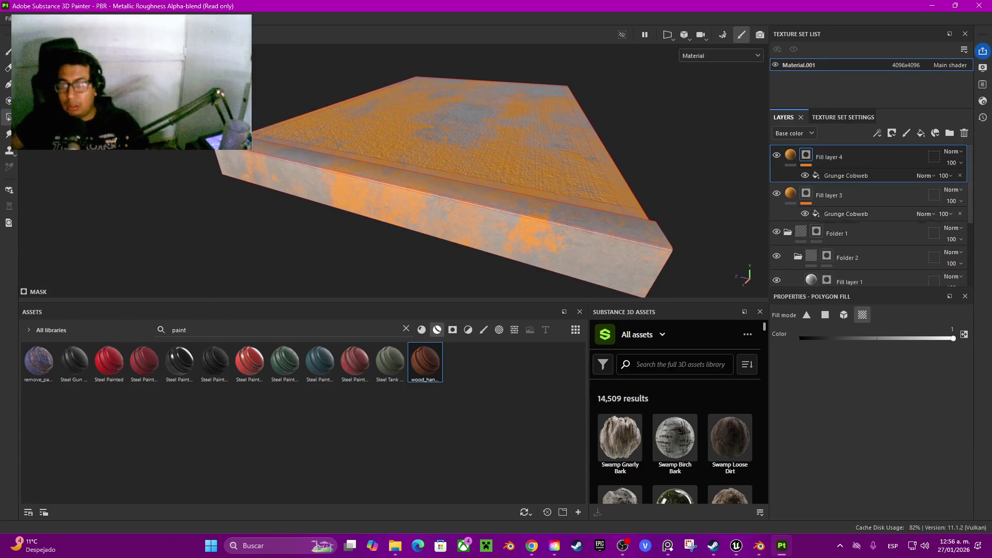
left_click(960, 213)
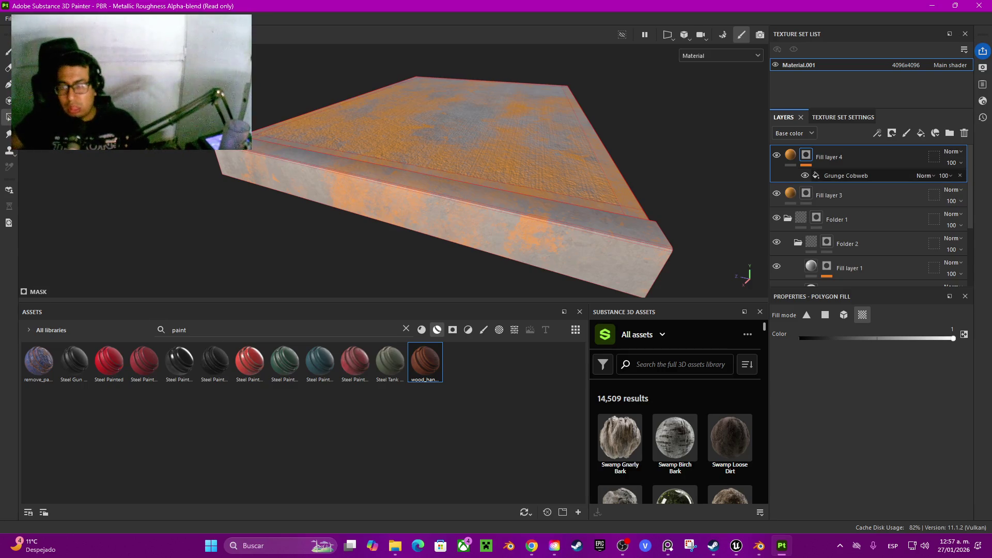
key("Delete")
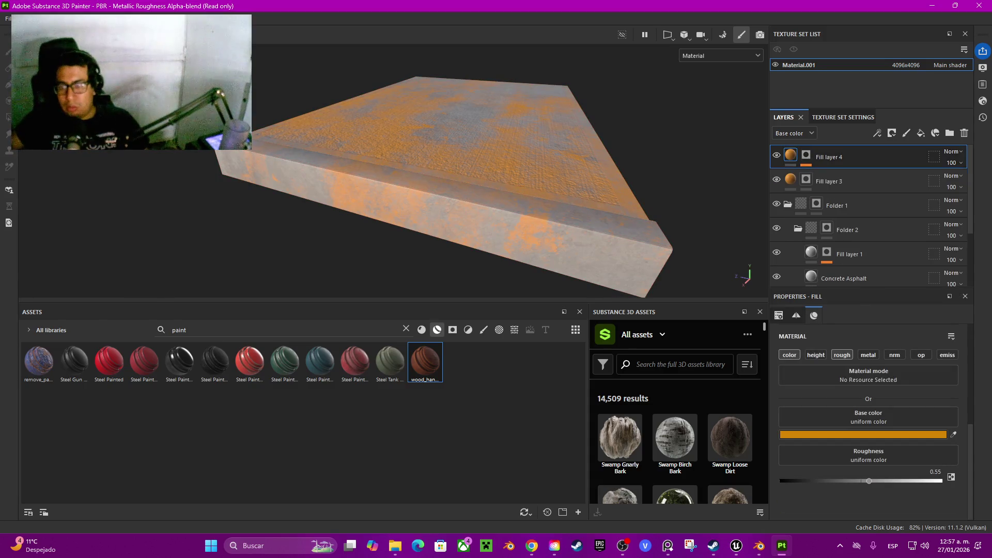
left_click(789, 354)
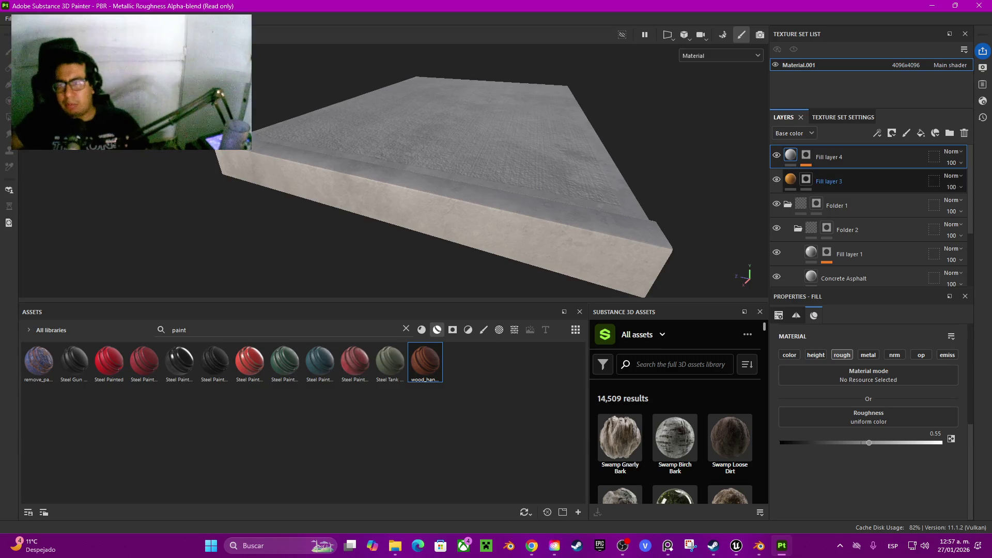
left_click(806, 179)
Remove Fill layer 3's mask, try then undo a sampled grey base, and re-enable Fill layer 4's colour
right_click(807, 180)
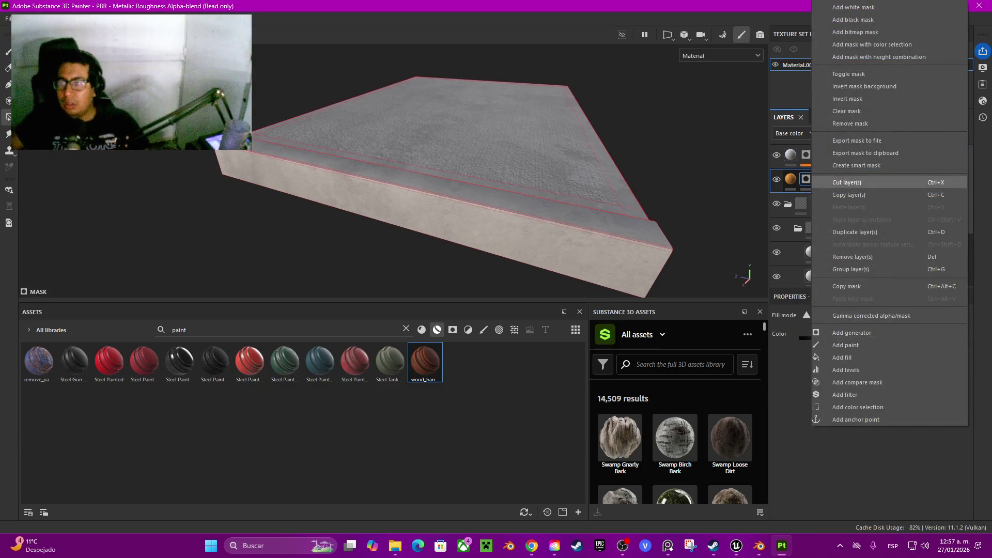
left_click(850, 124)
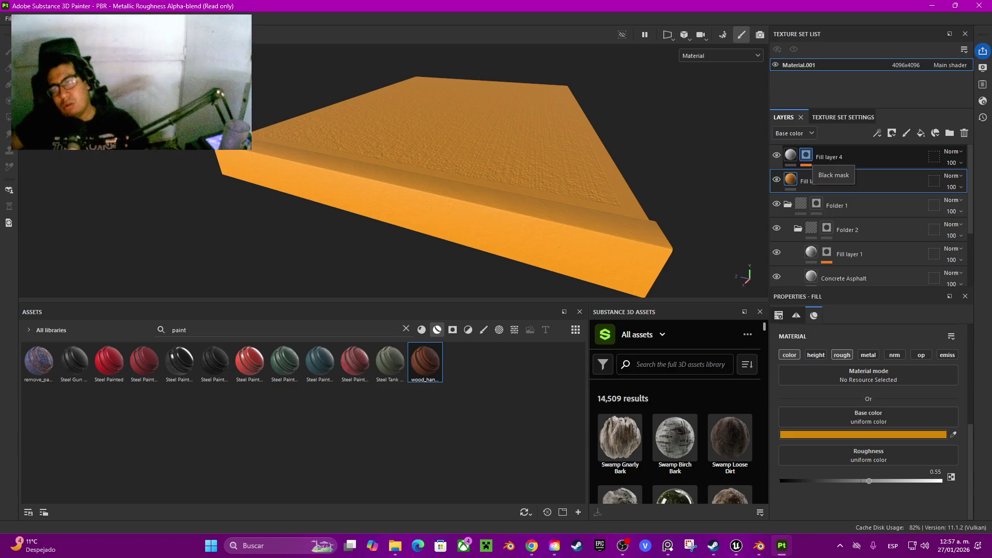
mouse_move(790, 155)
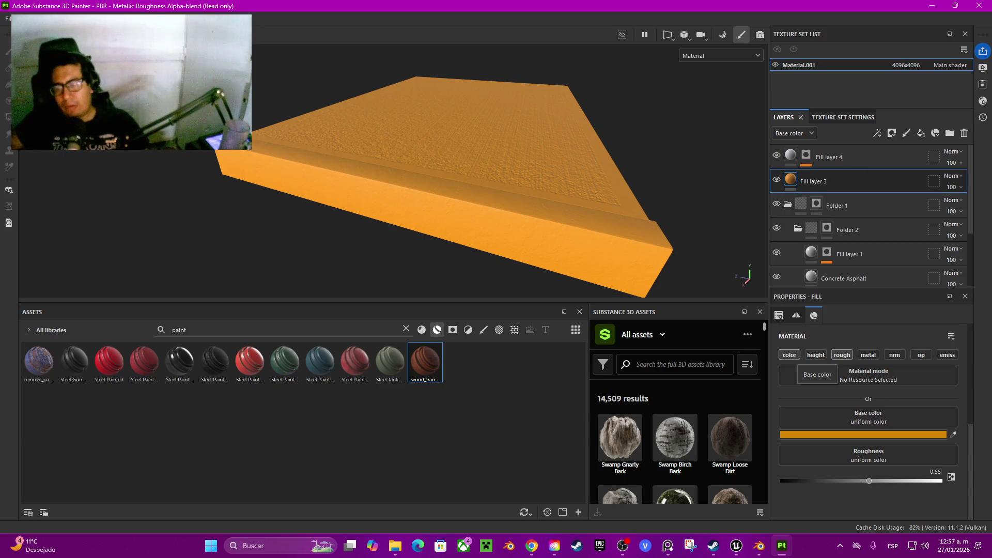
left_click(954, 434)
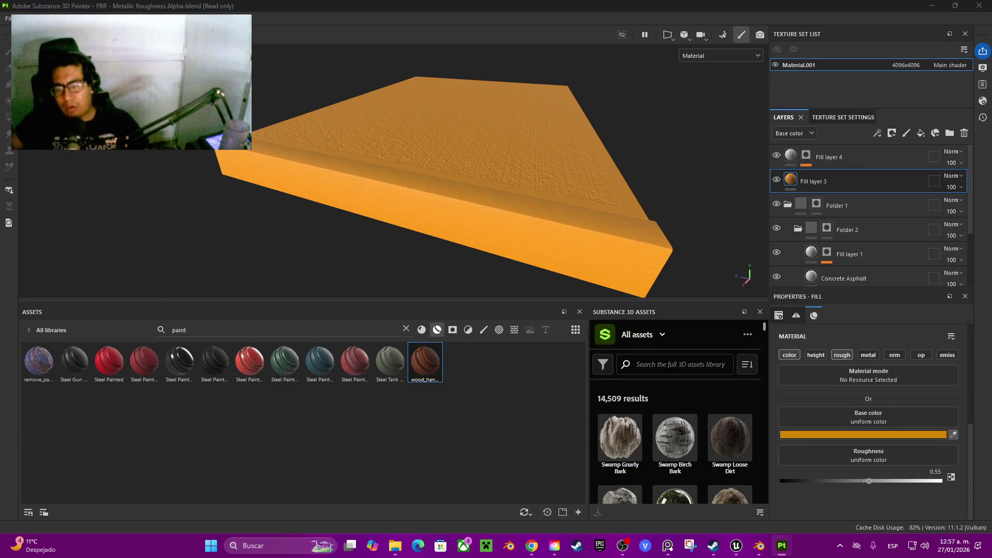
left_click(690, 444)
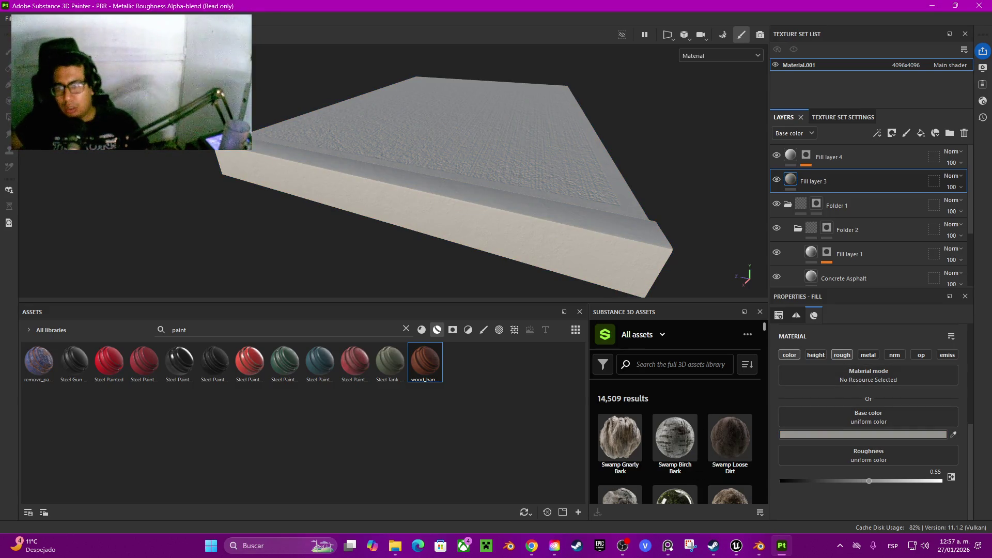
key("ctrl+z")
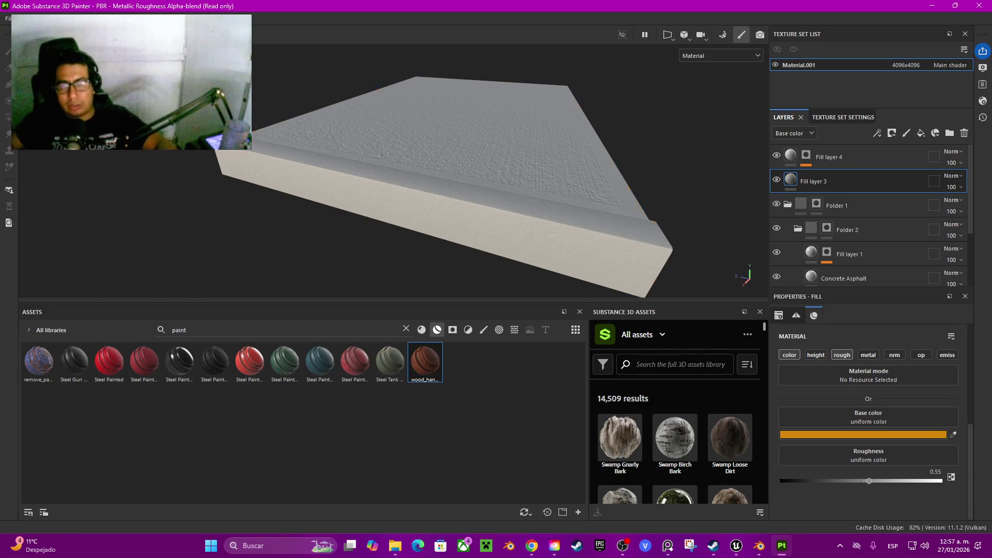
left_click(798, 157)
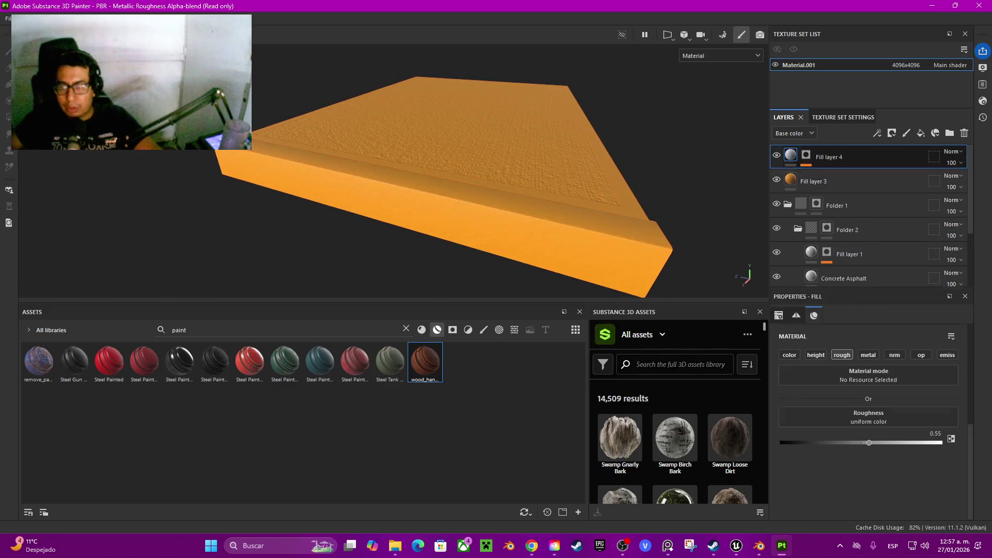
left_click(789, 355)
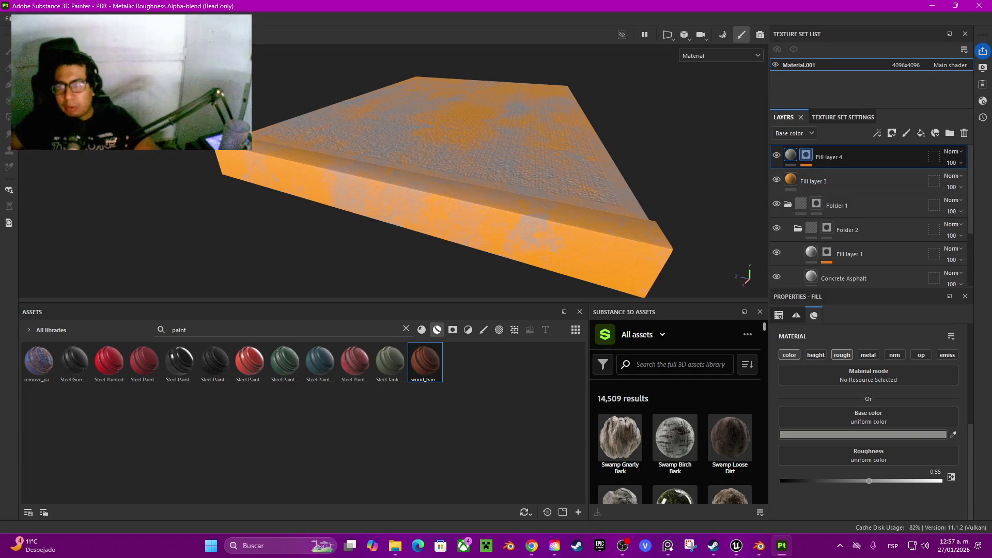
Lower Fill layer 4's height to -0.0476 and add Fill layer 3 to the selection
key("ctrl+z")
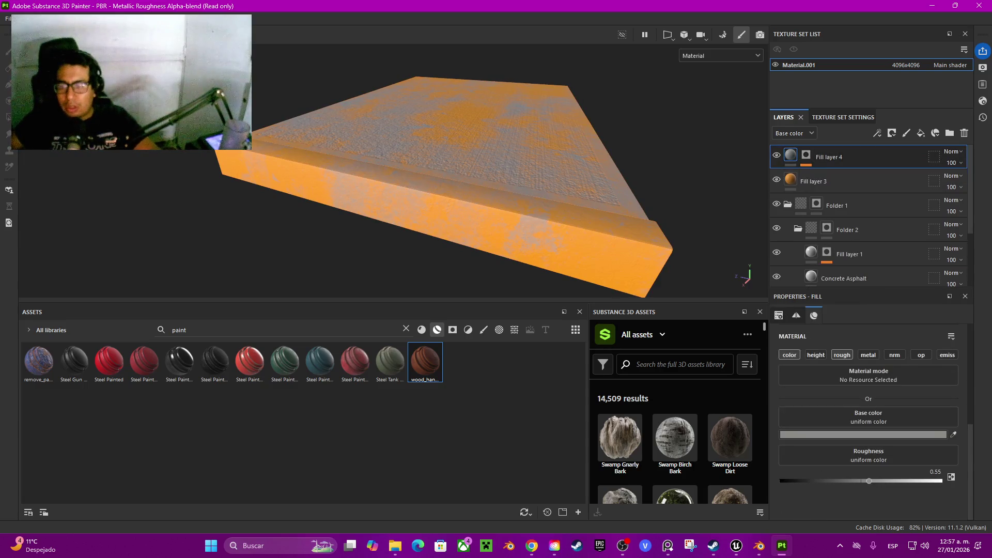
left_click_drag(861, 480, 856, 480)
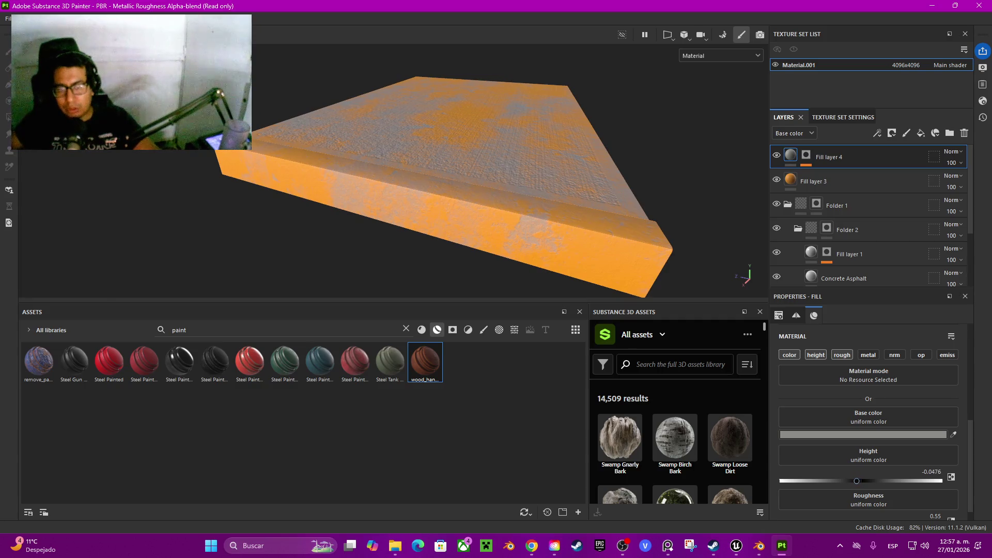
scroll(465, 180, "up", 10)
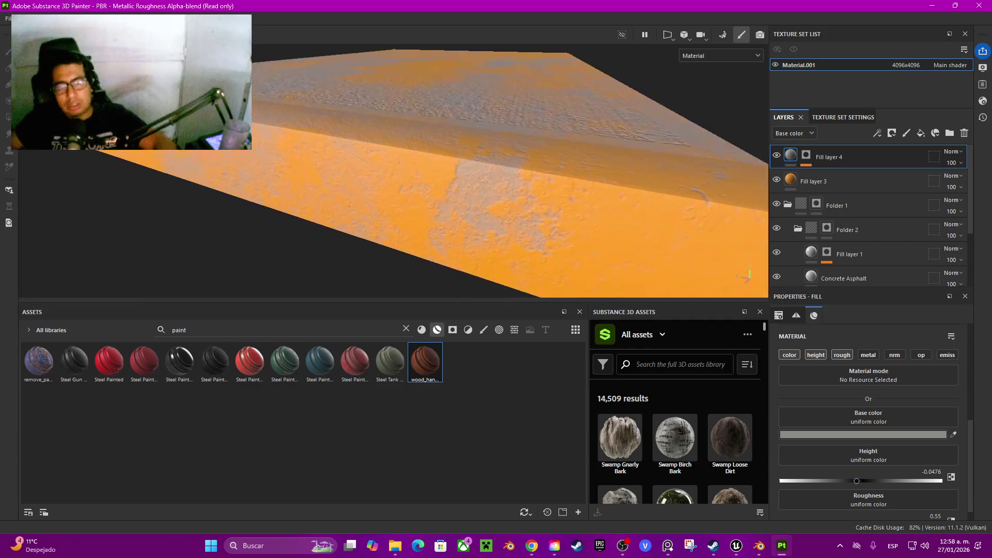
scroll(465, 181, "up", 10)
scroll(465, 181, "down", 3)
left_click(813, 181, "ctrl")
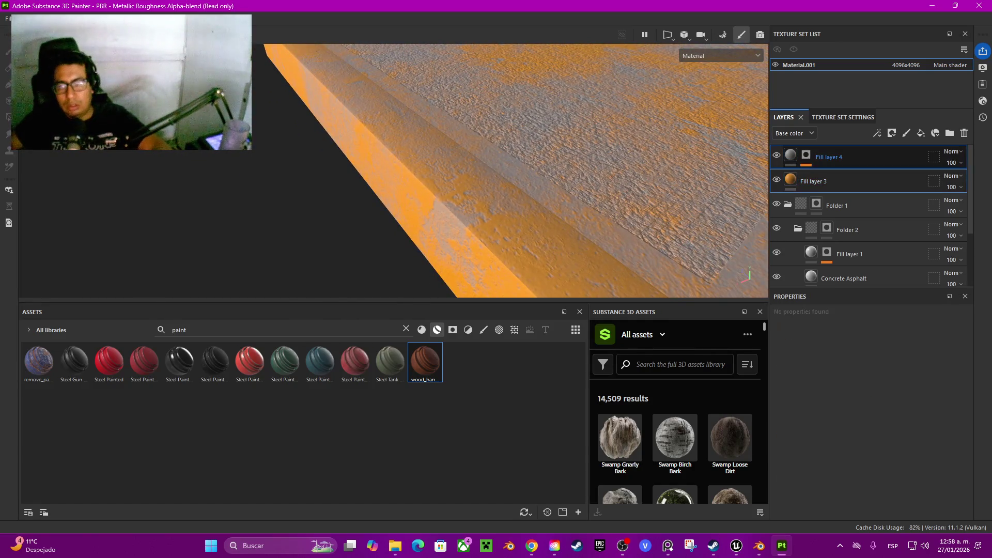
Group Fill layers 3 and 4 into Folder 3 and give it a black mask
key("ctrl+g")
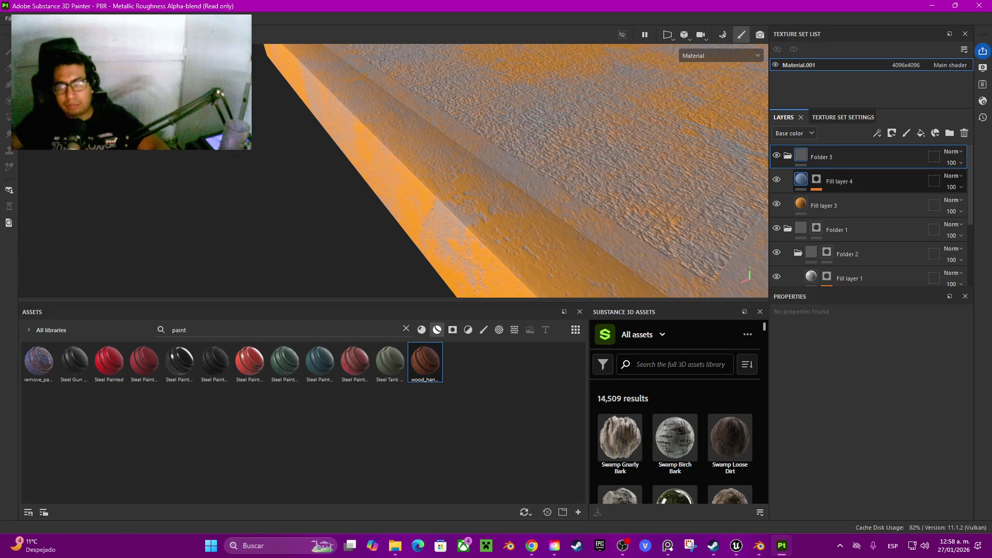
right_click(833, 157)
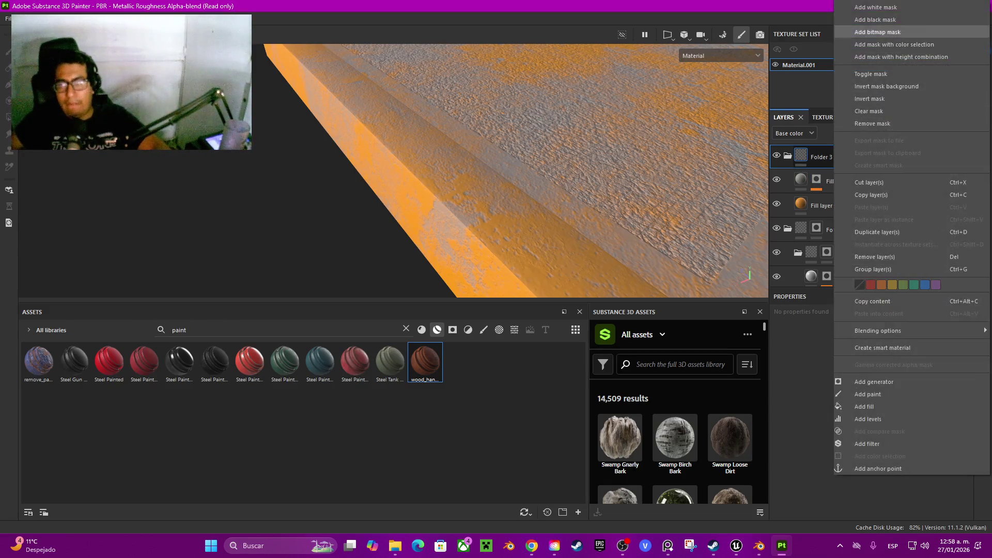
left_click(879, 32)
Reveal the worn orange paint on the curb ledge faces and inspect the curb edge
left_click(516, 223)
mouse_move(516, 222)
left_mouse_down()
mouse_move(295, 191)
mouse_move(310, 170)
mouse_move(330, 181)
mouse_move(388, 150)
mouse_move(398, 186)
mouse_move(341, 206)
mouse_move(356, 170)
mouse_move(413, 181)
left_mouse_up()
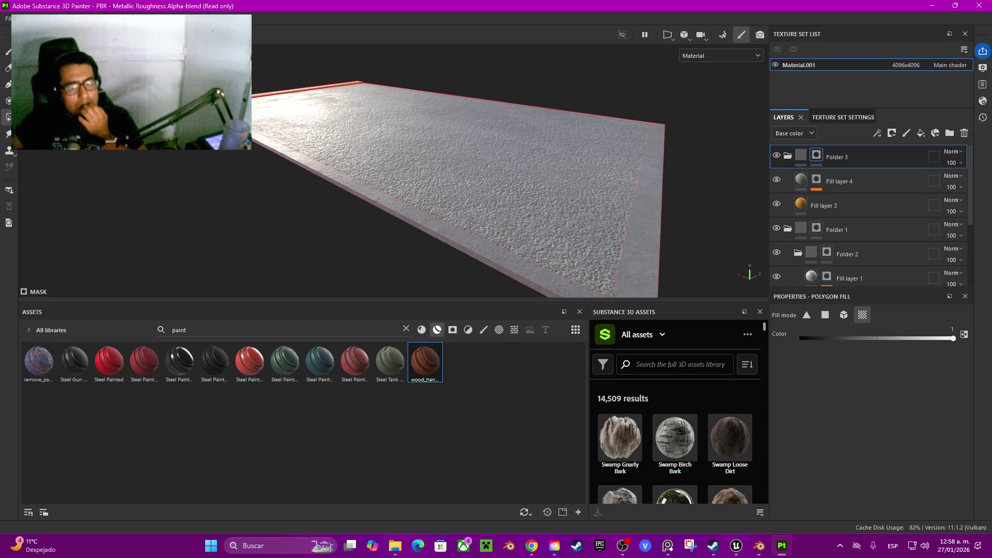
scroll(457, 189, "down", 3)
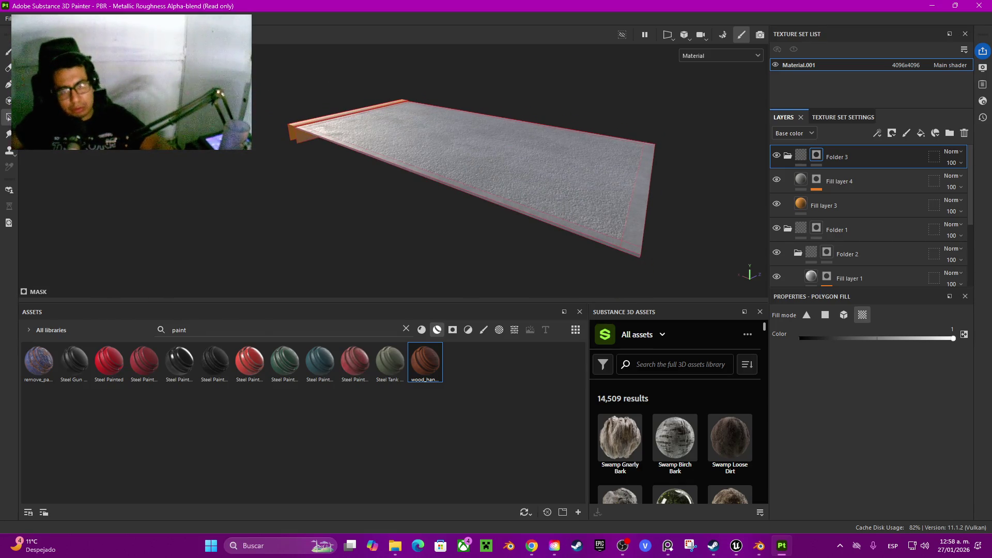
scroll(510, 171, "up", 5)
mouse_move(516, 181)
left_mouse_down()
mouse_move(553, 155)
mouse_move(516, 173)
mouse_move(388, 178)
left_mouse_up()
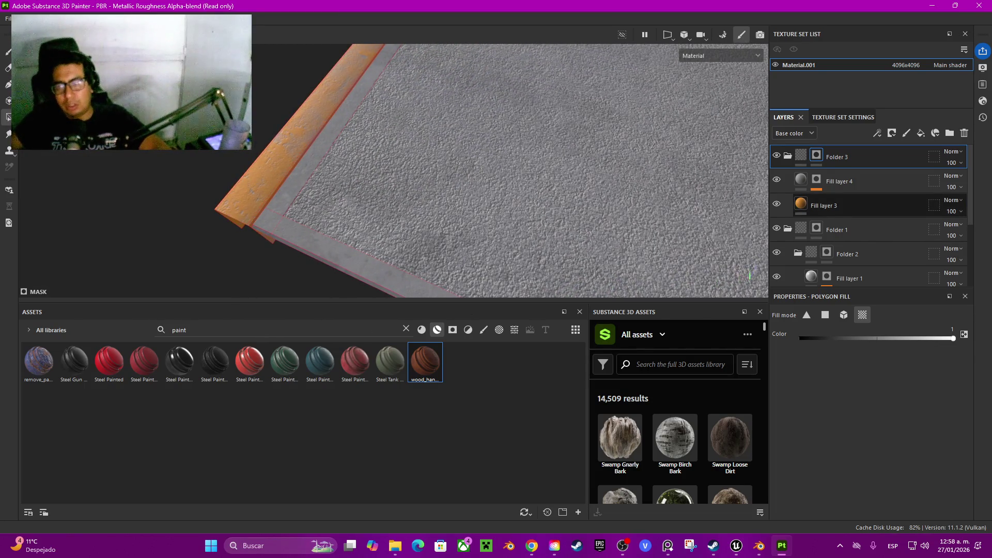
Rename Folder 1 to Banqueta
scroll(868, 207, "down", 1)
scroll(868, 227, "up", 1)
double_click(837, 230)
type("bam")
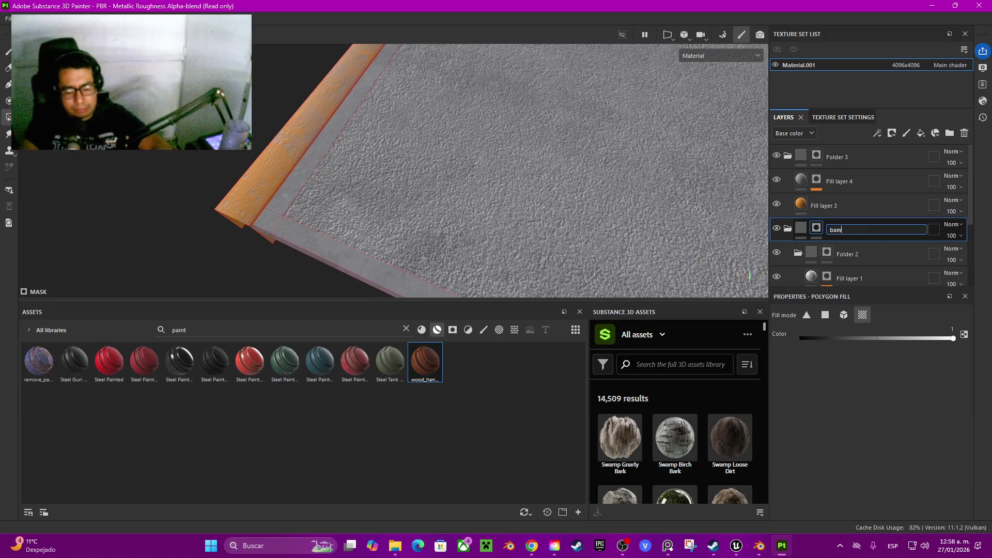
type("Banqueta")
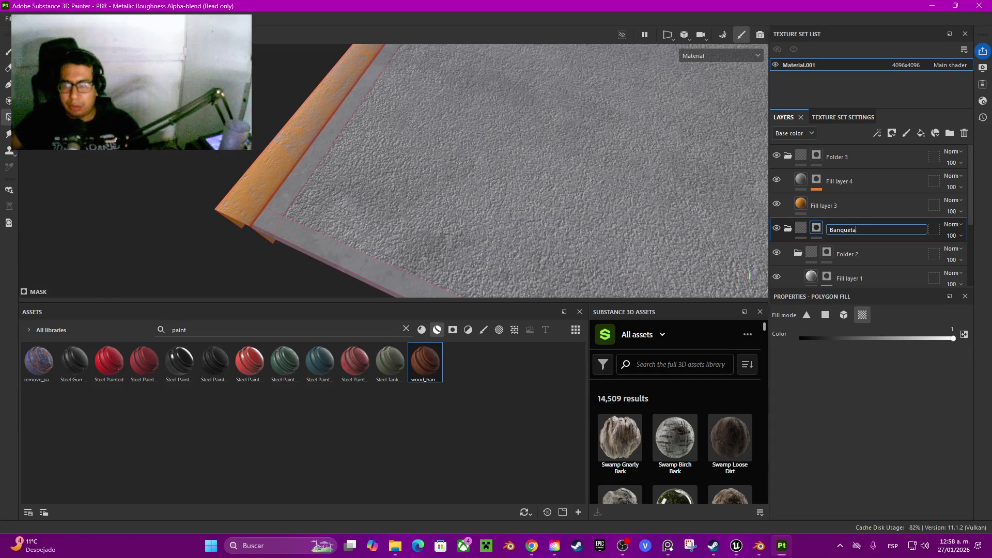
key("Return")
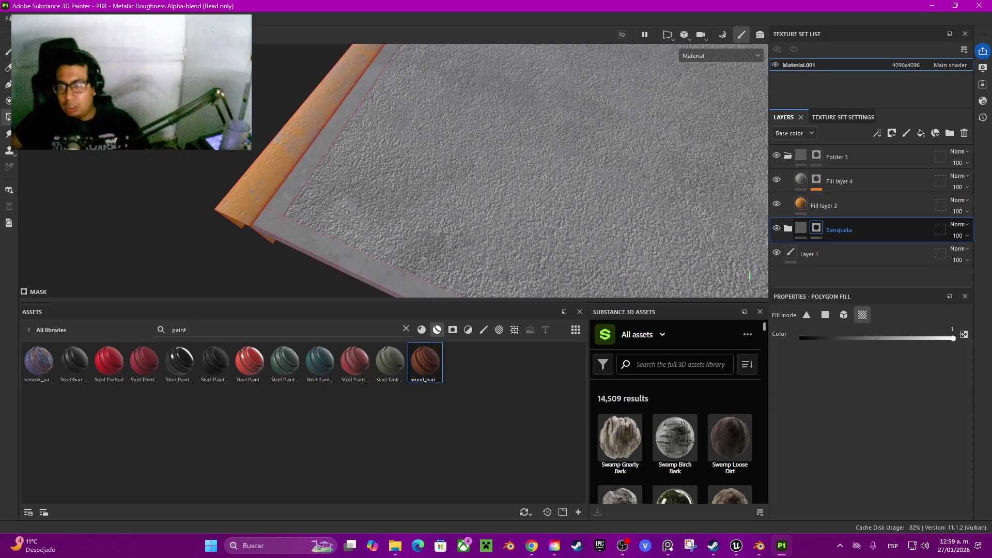
Save the Banqueta group as a smart material
right_click(835, 230)
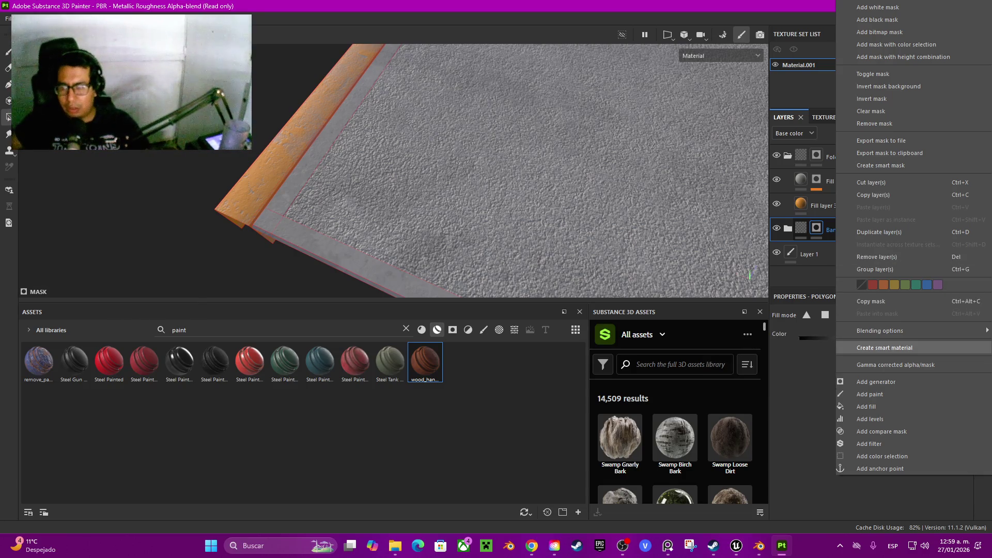
left_click(884, 347)
scroll(517, 171, "down", 5)
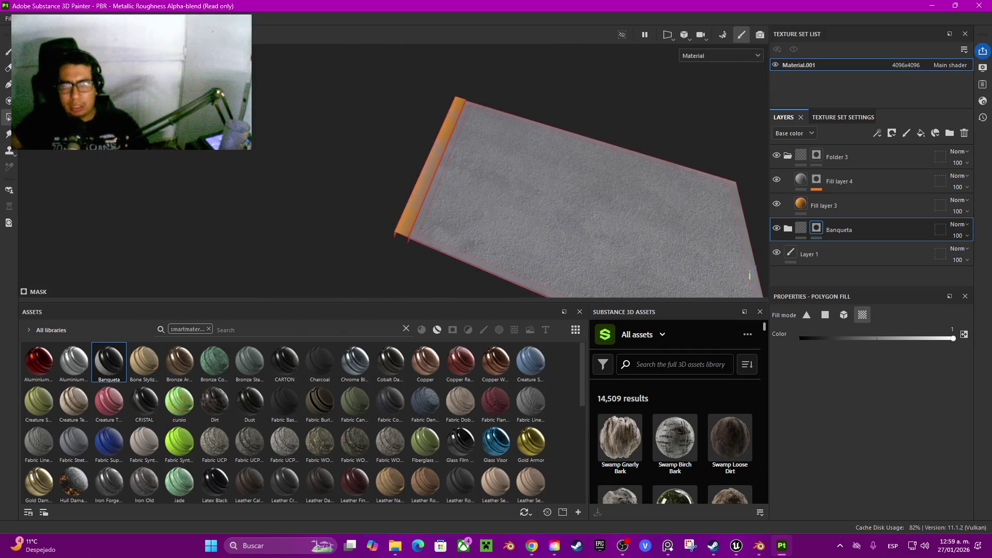
scroll(496, 171, "up", 5)
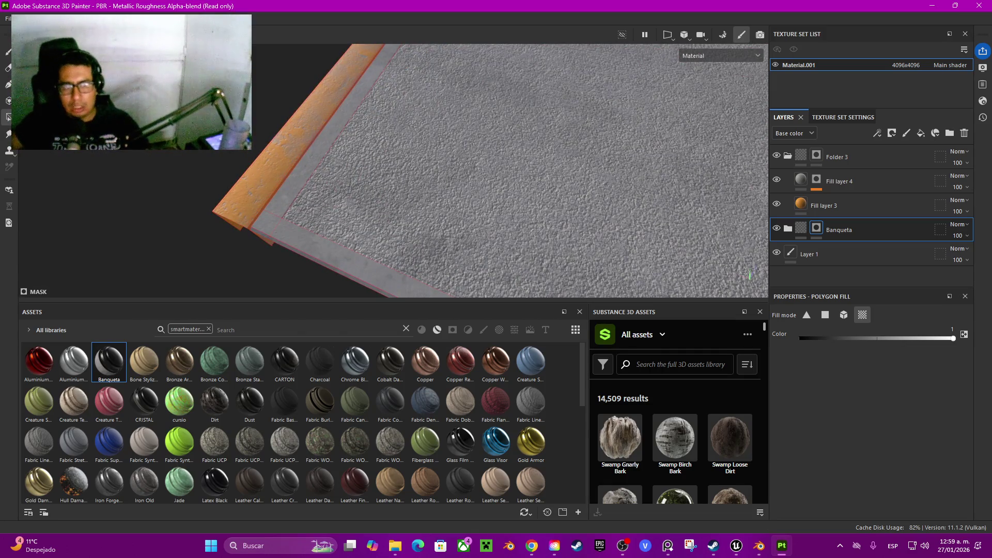
scroll(496, 170, "down", 2)
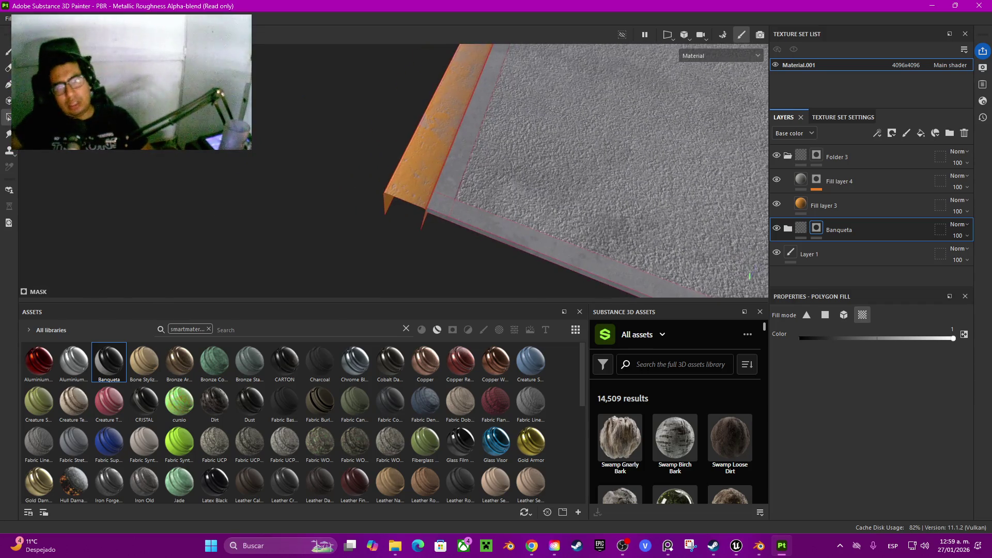
scroll(496, 171, "down", 2)
scroll(496, 171, "up", 5)
From a low grazing view across the slab, set the paint brush to size 1.85
mouse_move(496, 155)
left_mouse_down()
mouse_move(496, 212)
mouse_move(496, 155)
left_mouse_up()
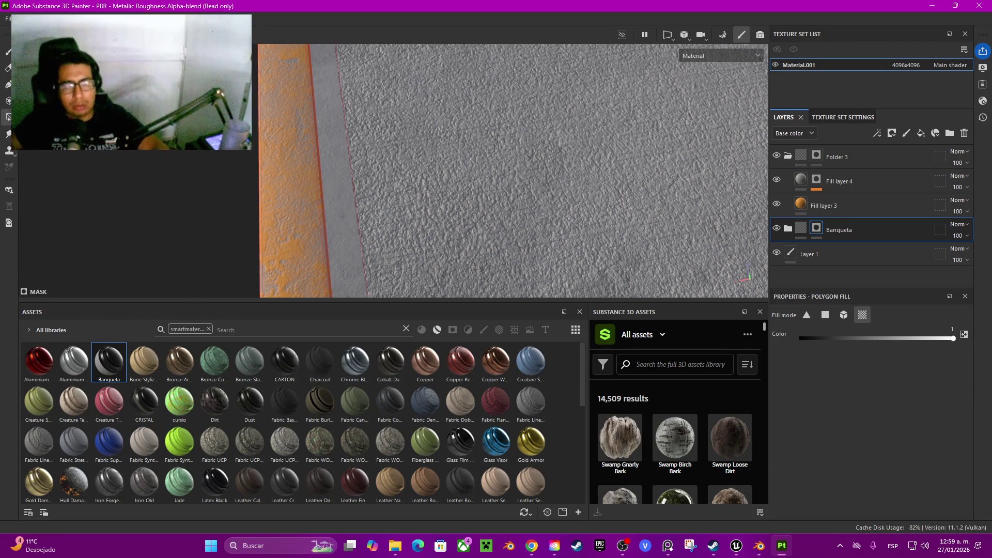
key("1")
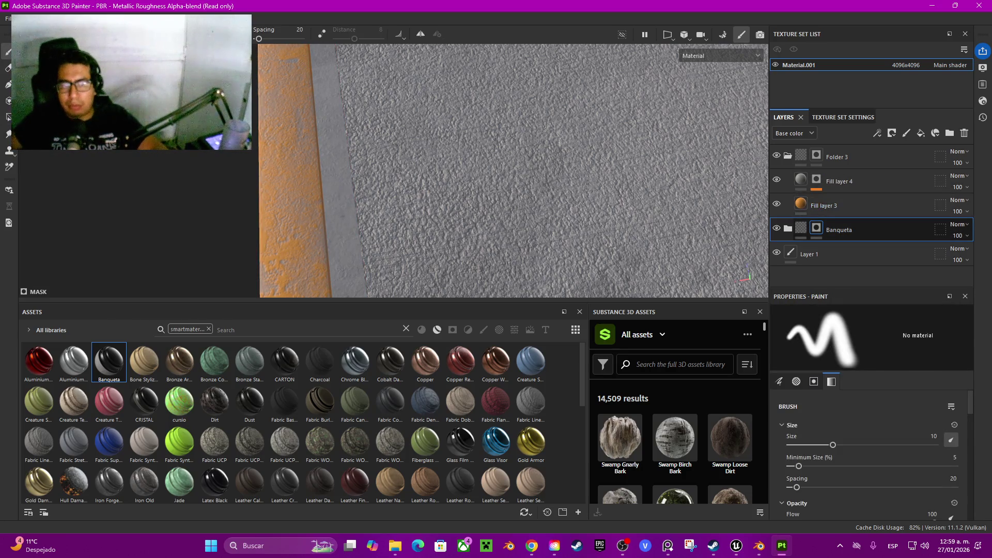
left_click_drag(357, 192, 336, 192)
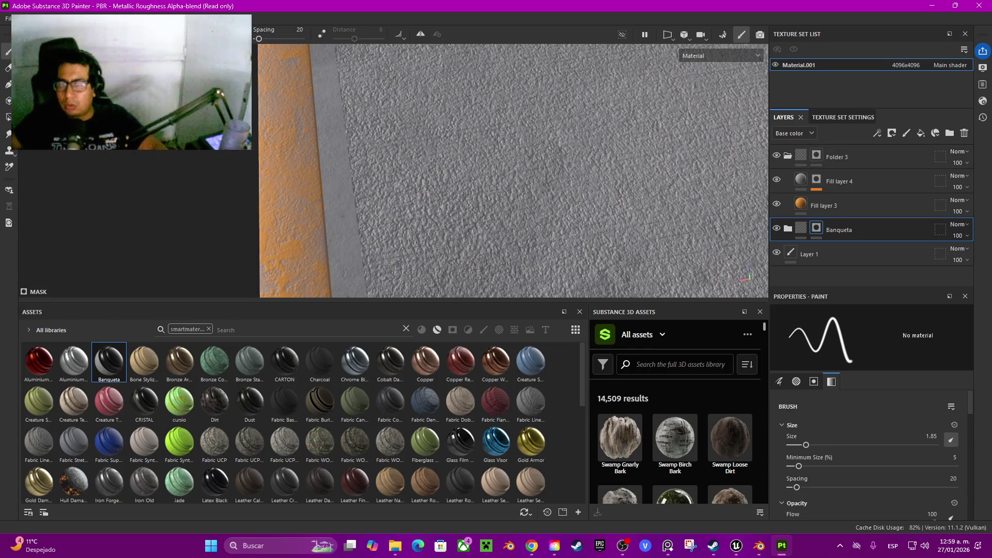
Add a fill layer above Folder 3 affecting only height, set to -0.0603
left_click(838, 157)
left_click(921, 133)
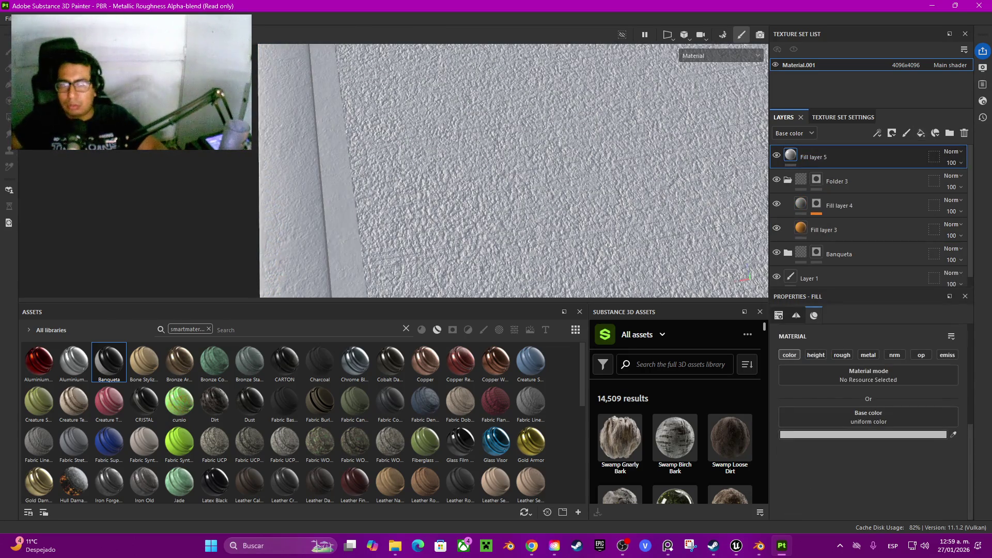
left_click(789, 355)
left_click(815, 354)
left_click_drag(860, 443, 858, 442)
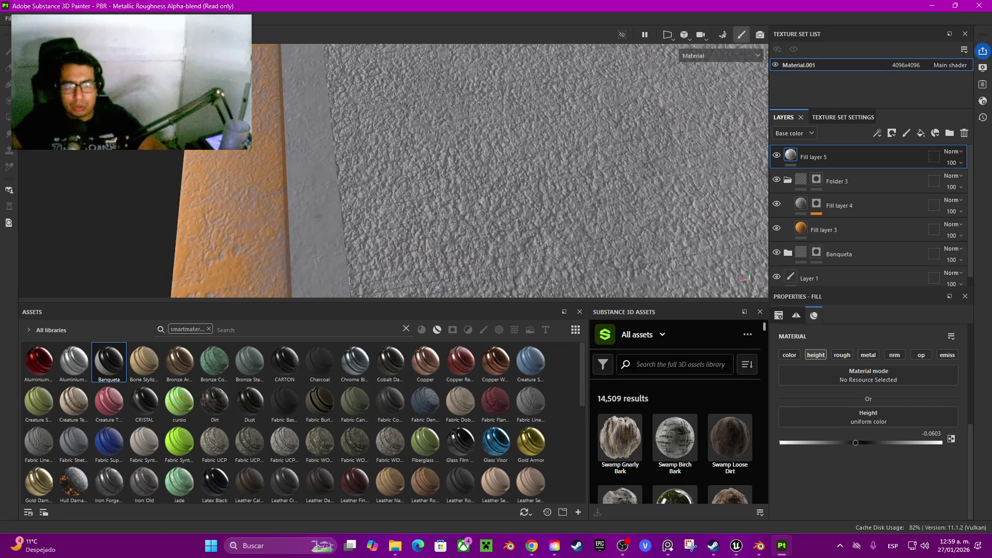
Give Fill layer 5 a black mask, shrink the brush to 0.58, and engrave a line down the slab's left side
right_click(827, 157)
left_click(878, 19)
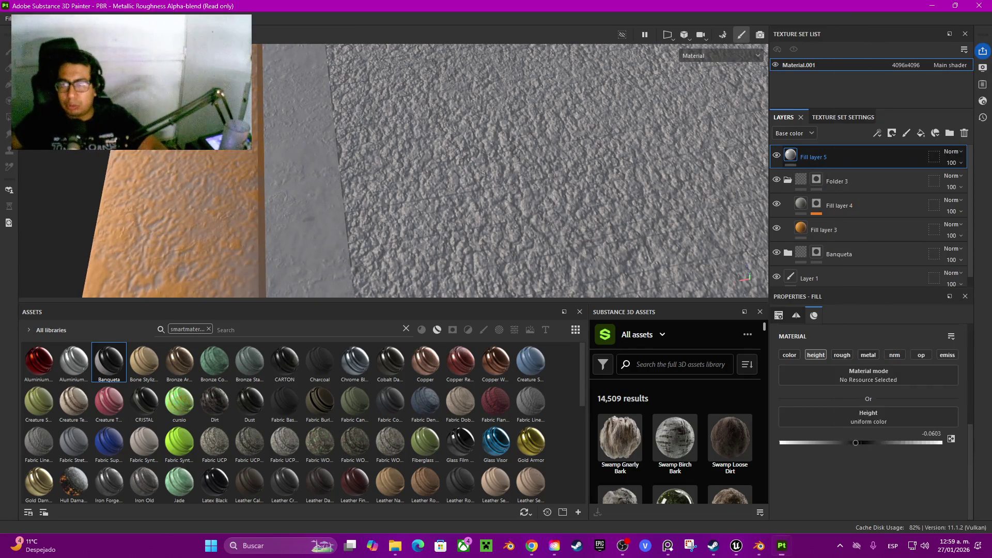
key("bracketleft")
key("bracketleft")
key("bracketleft")
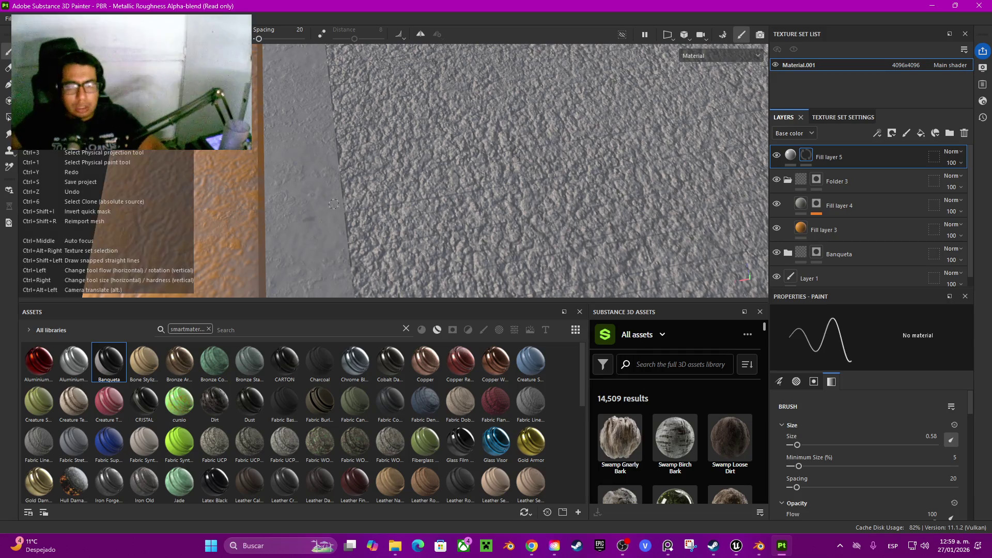
left_click_drag(341, 212, 356, 302)
Engrave thin grooves along the grey strip's edge and the textured area's left and bottom edges
scroll(512, 170, "down", 3)
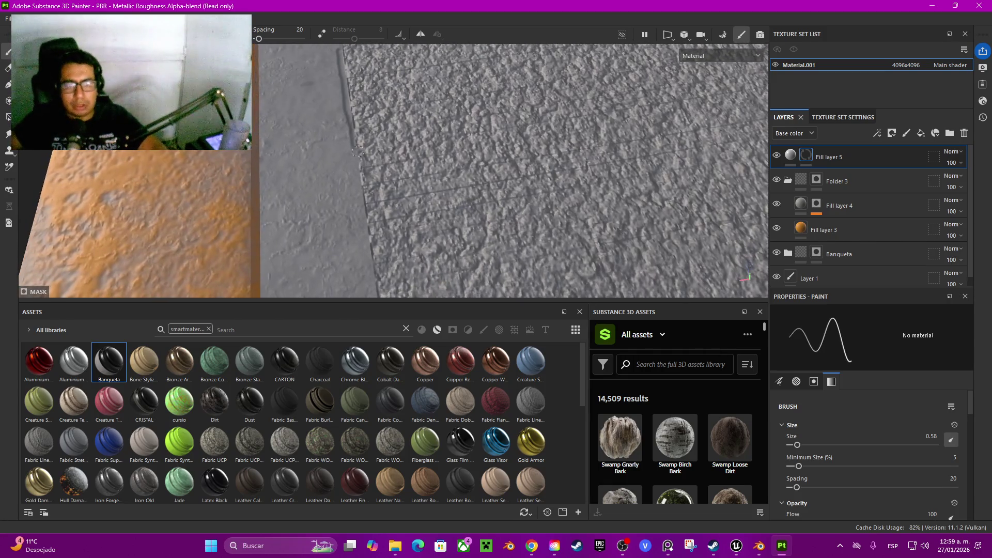
mouse_move(361, 151)
left_mouse_down()
mouse_move(381, 287)
mouse_move(395, 258)
left_mouse_up()
mouse_move(369, 228)
left_mouse_down()
mouse_move(375, 249)
mouse_move(558, 209)
left_mouse_up()
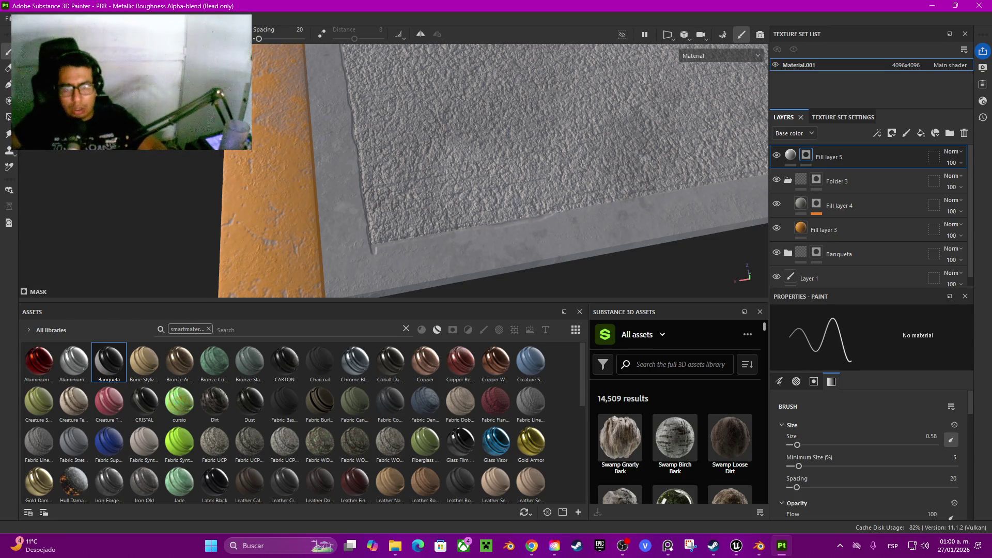
left_click_drag(621, 202, 693, 189)
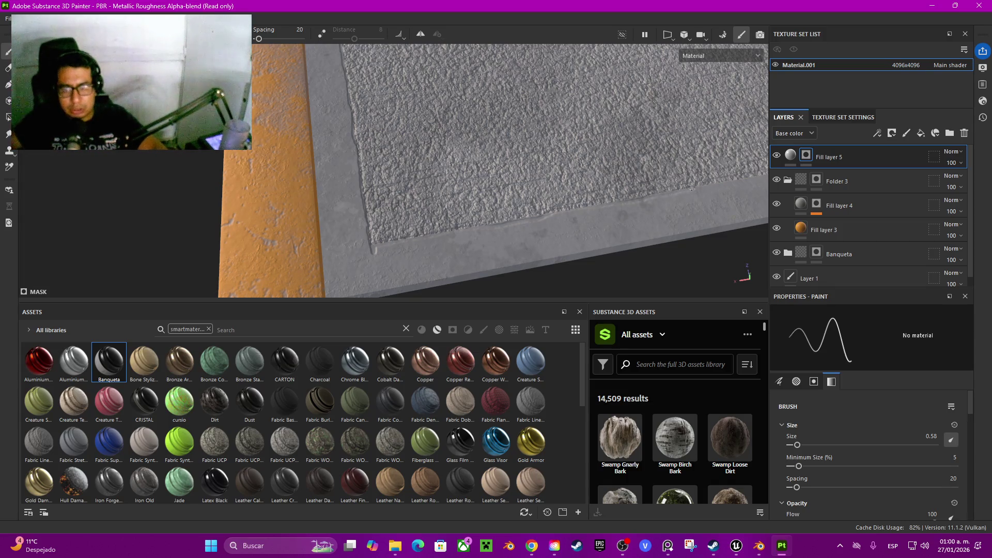
mouse_move(498, 184)
left_mouse_down()
mouse_move(495, 244)
mouse_move(480, 230)
mouse_move(430, 46)
left_mouse_up()
left_click_drag(472, 71, 538, 171)
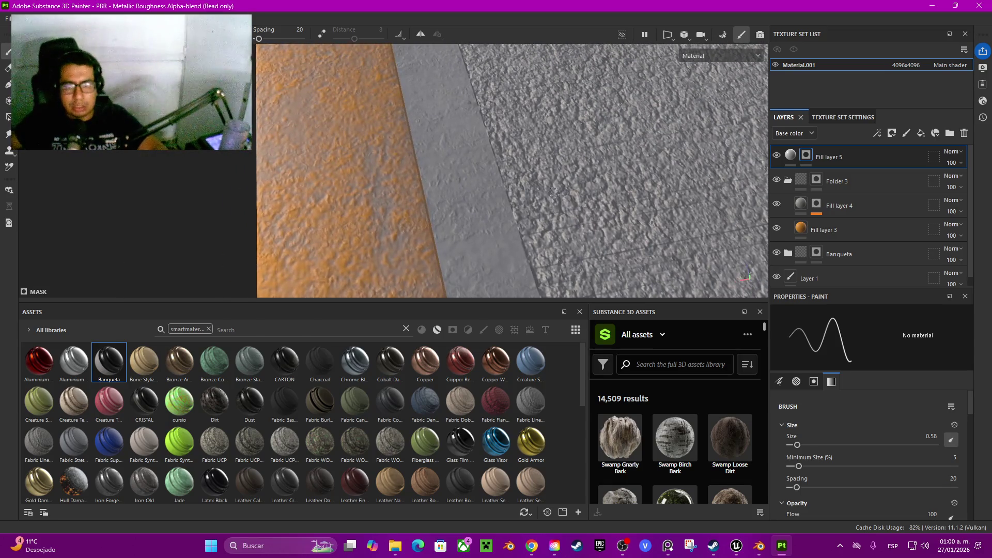
mouse_move(528, 240)
left_mouse_down()
mouse_move(511, 223)
mouse_move(460, 48)
mouse_move(473, 103)
left_mouse_up()
Engrave another line along the slab's bottom edge, then enlarge the brush to 1.85
left_click_drag(542, 199, 419, 256)
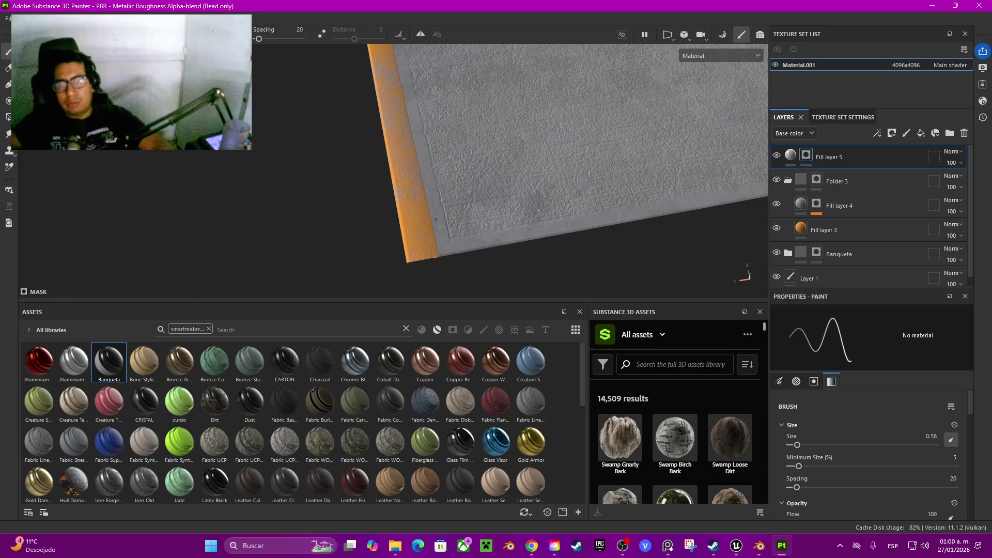
scroll(436, 219, "up", 2)
left_click_drag(512, 259, 450, 180, "alt")
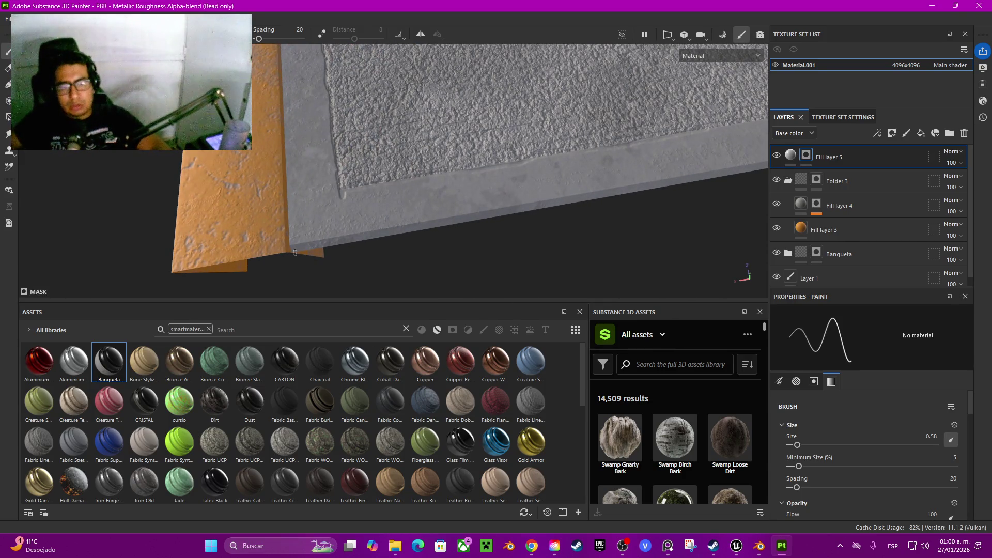
left_click_drag(299, 248, 476, 221)
key("bracketright")
key("bracketright")
key("bracketright")
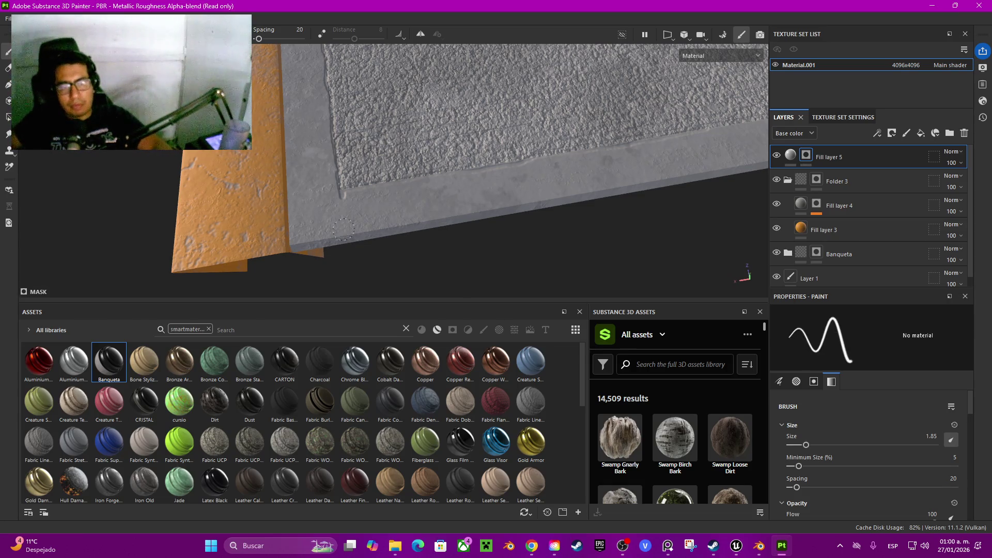
Paint a wide 1.85 groove along the full bottom edge, then orbit to the slab corner
left_click_drag(298, 245, 747, 165)
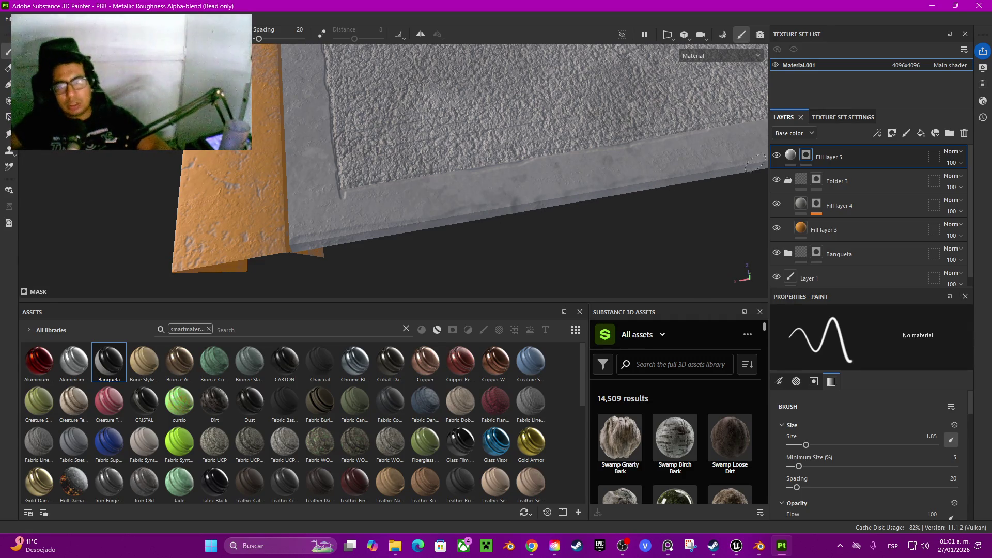
scroll(746, 166, "up", 3)
left_click_drag(418, 235, 526, 216)
left_click_drag(583, 203, 659, 187)
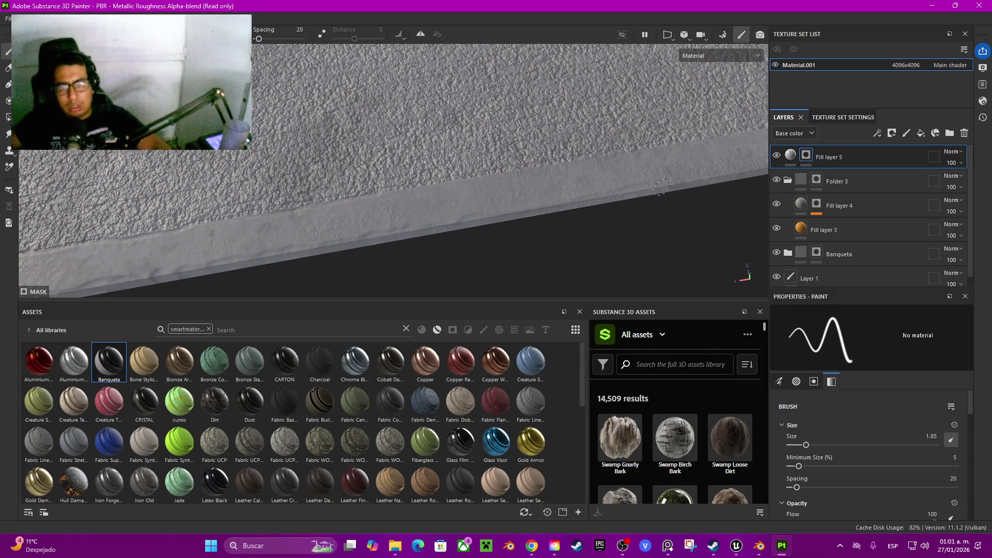
scroll(440, 258, "down", 3)
scroll(512, 195, "down", 2)
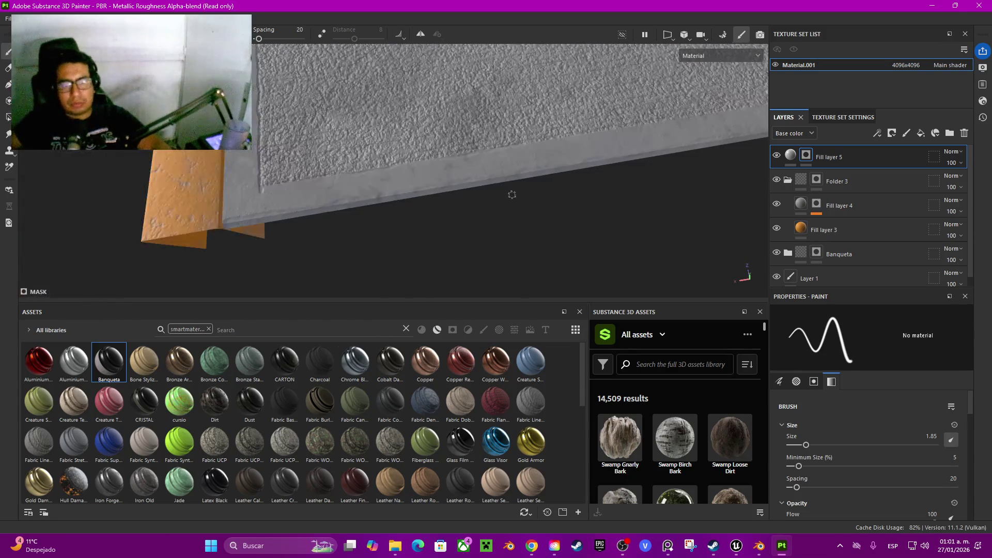
scroll(511, 194, "up", 3)
mouse_move(510, 194)
left_mouse_down()
mouse_move(454, 205)
mouse_move(449, 258)
mouse_move(480, 235)
left_mouse_up()
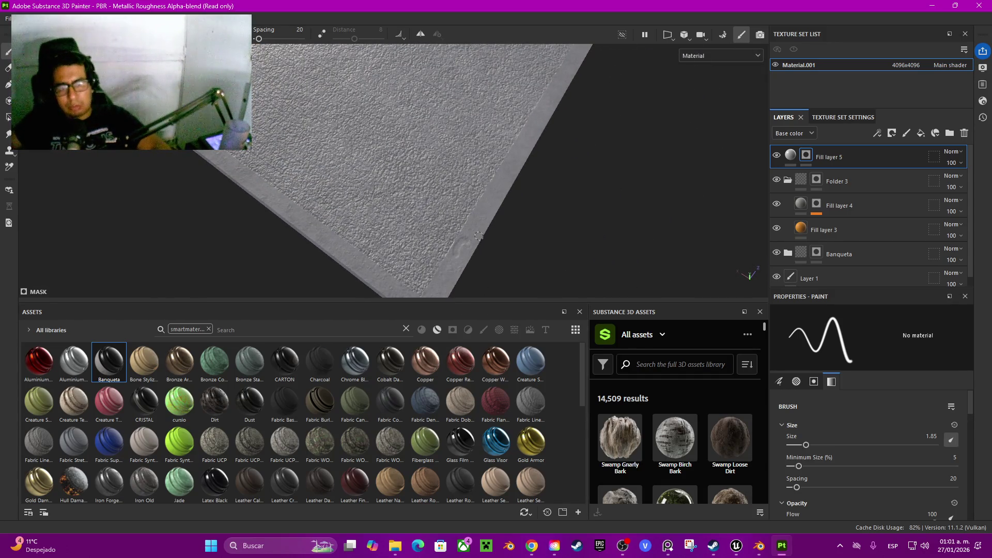
scroll(480, 236, "up", 2)
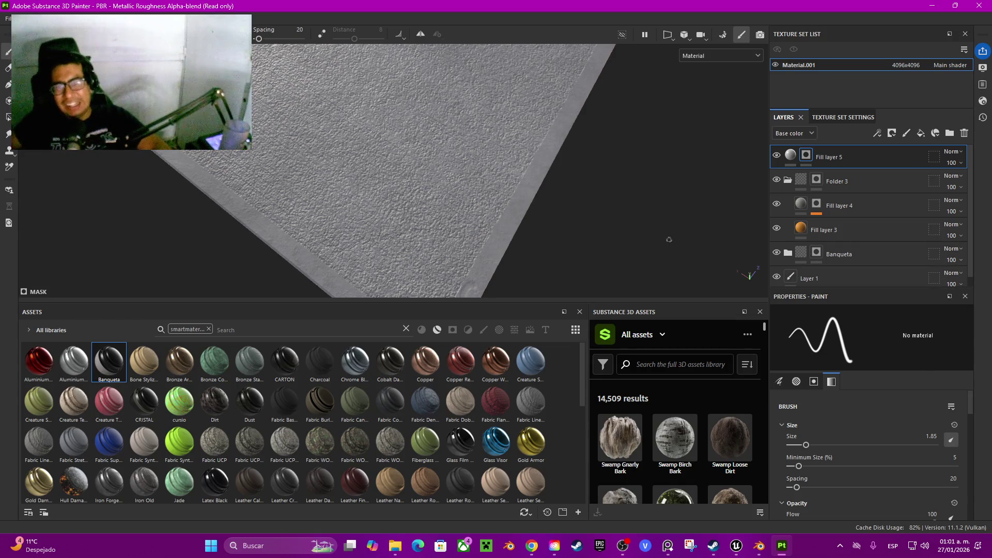
Set Fill layer 5's height to -0.3778 and paint letter grooves into its mask near the corner
left_click(791, 155)
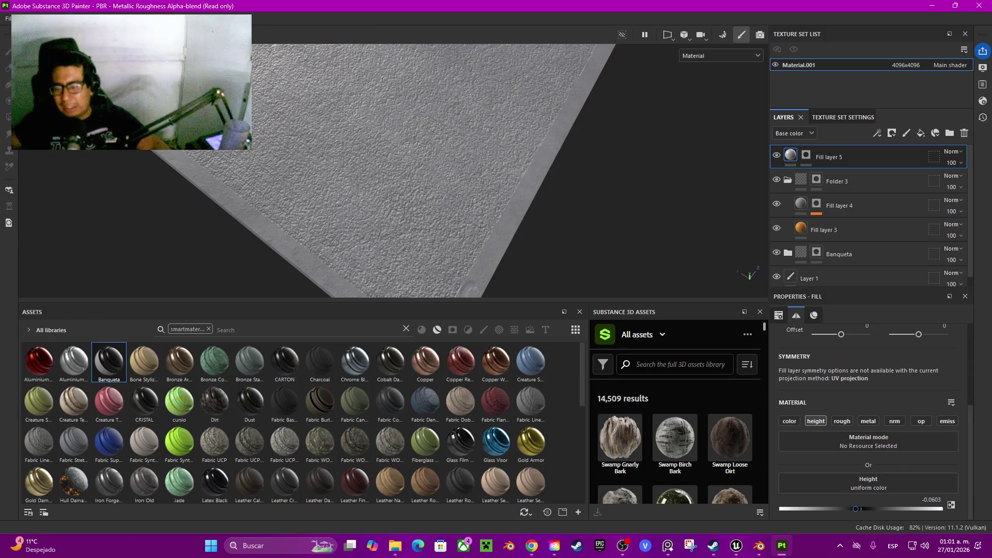
left_click_drag(856, 509, 830, 509)
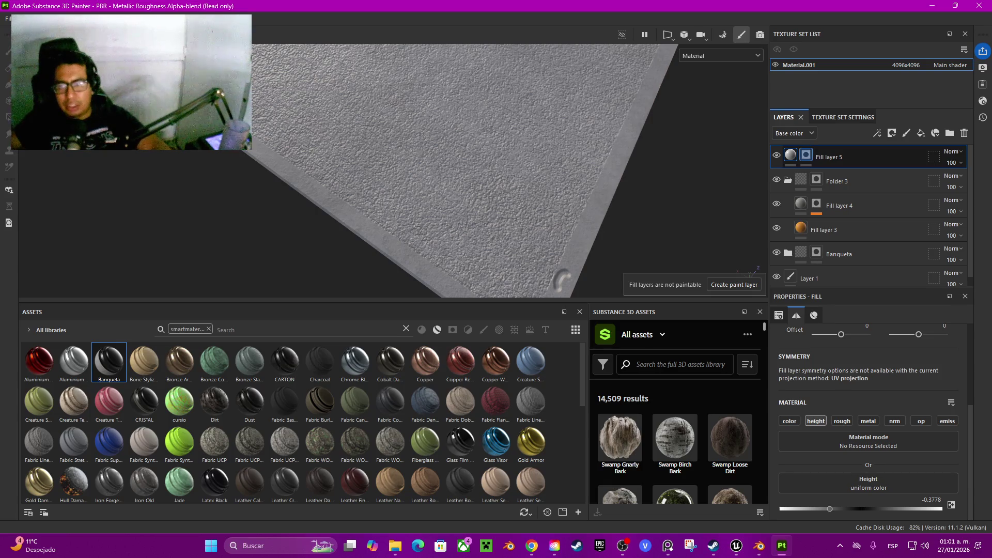
left_click(806, 155)
mouse_move(570, 217)
left_mouse_down()
mouse_move(552, 217)
mouse_move(529, 106)
mouse_move(588, 143)
mouse_move(618, 136)
mouse_move(610, 189)
mouse_move(593, 199)
left_mouse_up()
mouse_move(539, 122)
left_mouse_down()
mouse_move(591, 107)
mouse_move(549, 123)
left_mouse_up()
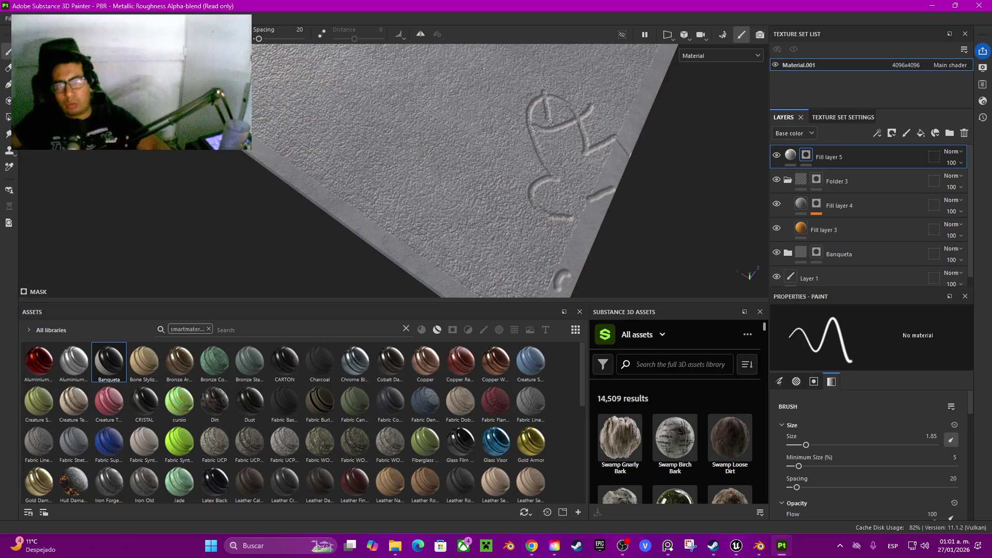
scroll(568, 222, "down", 5)
scroll(594, 228, "up", 5)
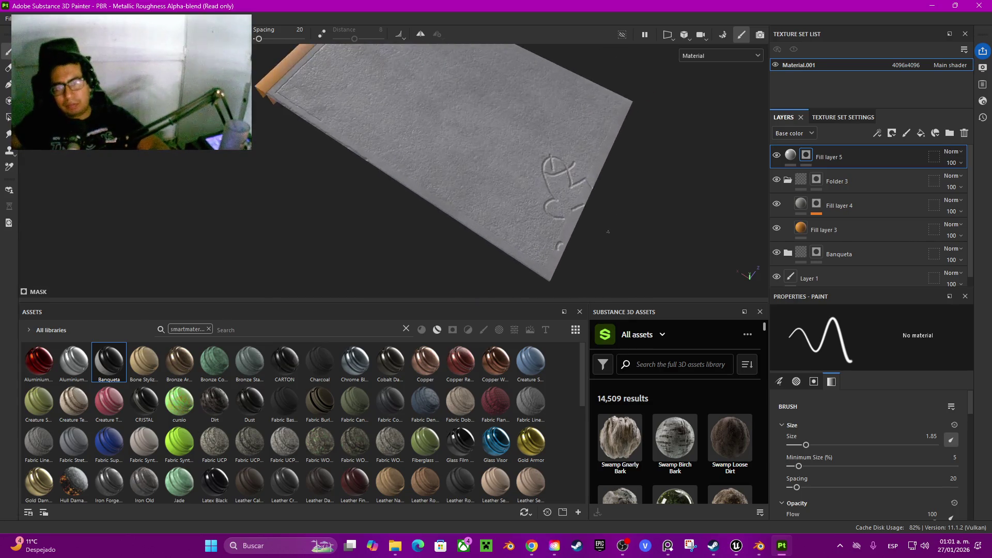